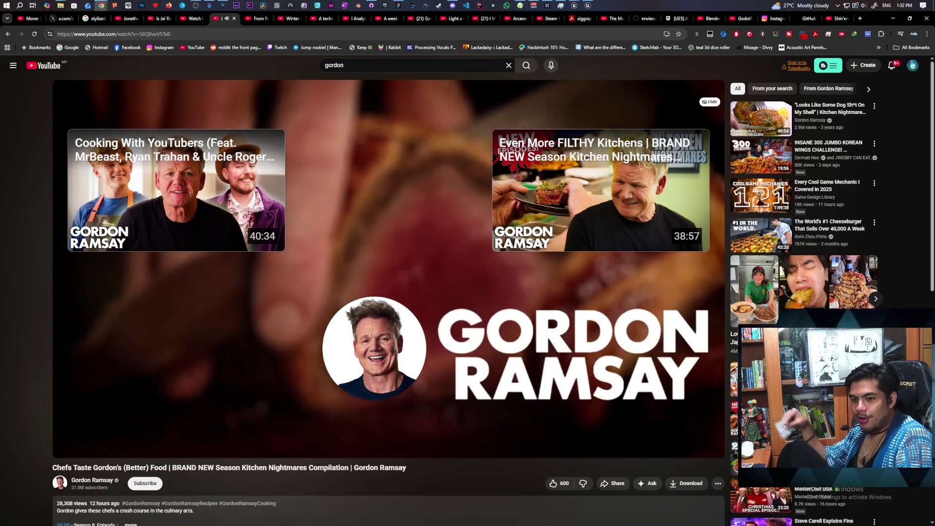
Return YouTube to its home page and minimize the browser to reveal the desktop windows.
{"action": "mouse_move", "coordinate": [295, 239]}
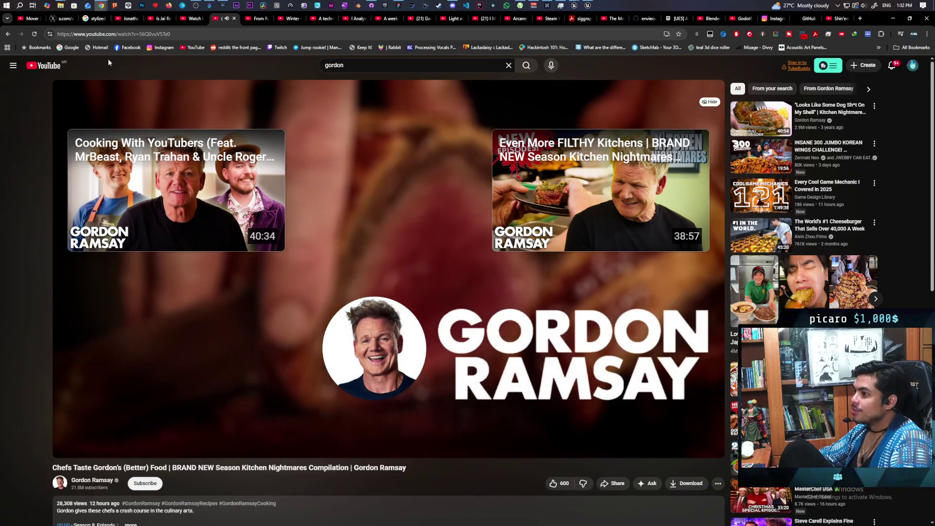
{"action": "left_click", "coordinate": [50, 65]}
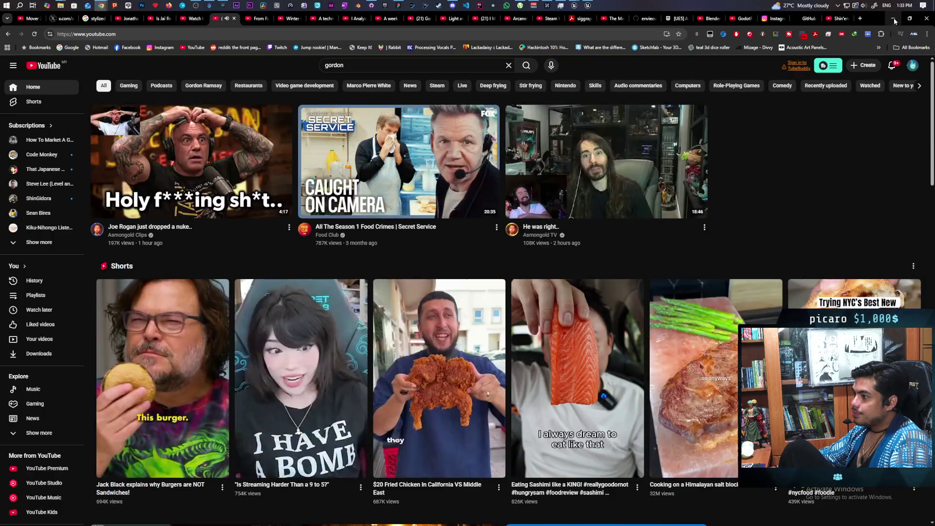
{"action": "left_click", "coordinate": [894, 19]}
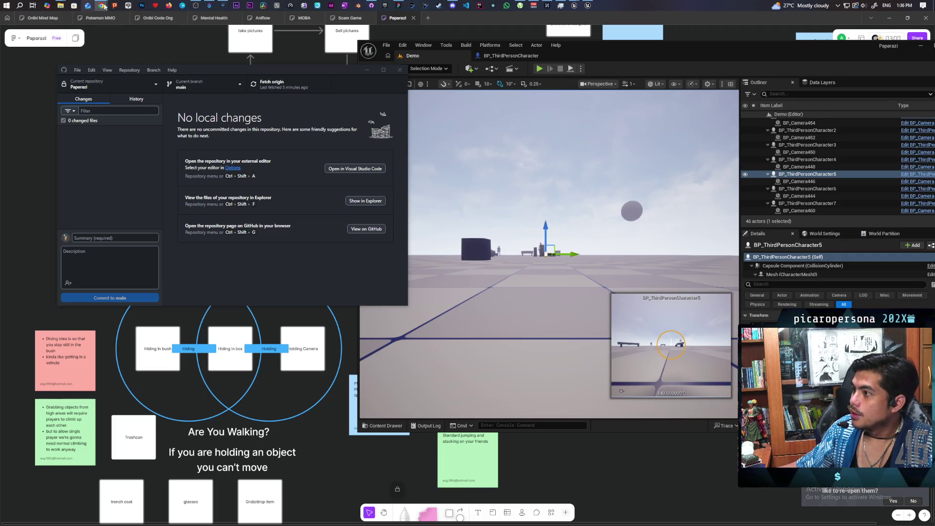
Restore the Chrome window from the taskbar thumbnail, showing the spongebob walk cycles video.
{"action": "mouse_move", "coordinate": [101, 5]}
{"action": "left_click", "coordinate": [493, 55]}
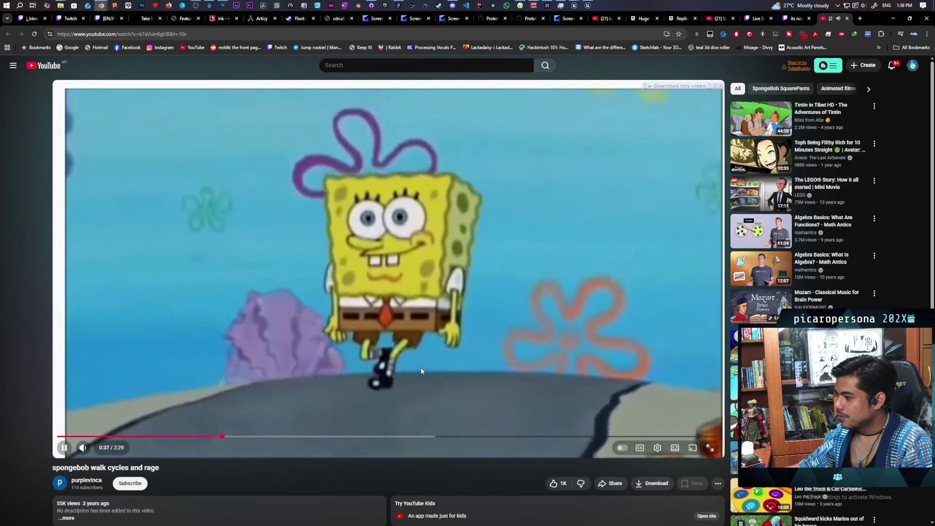
Pause, resume and pause the spongebob walk cycles video, then close its tab.
{"action": "left_click", "coordinate": [463, 388]}
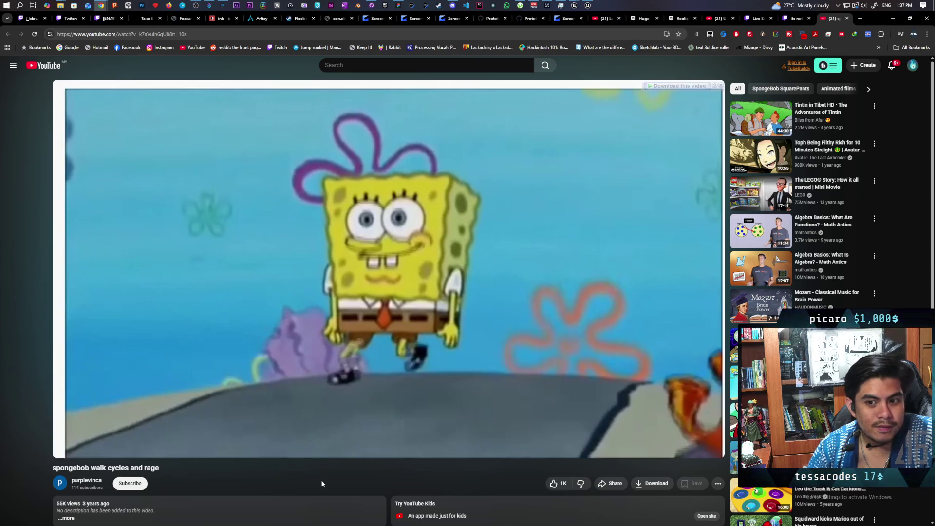
{"action": "left_click", "coordinate": [364, 452]}
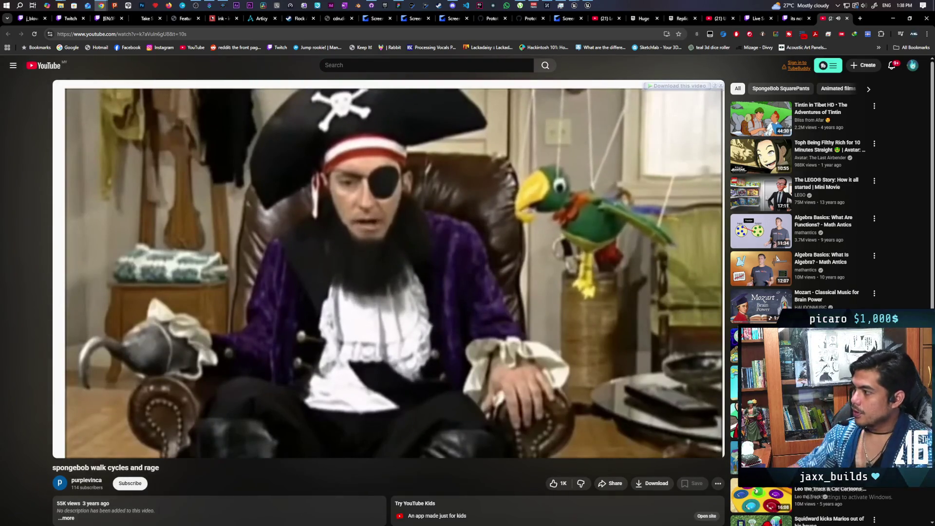
{"action": "left_click", "coordinate": [495, 322]}
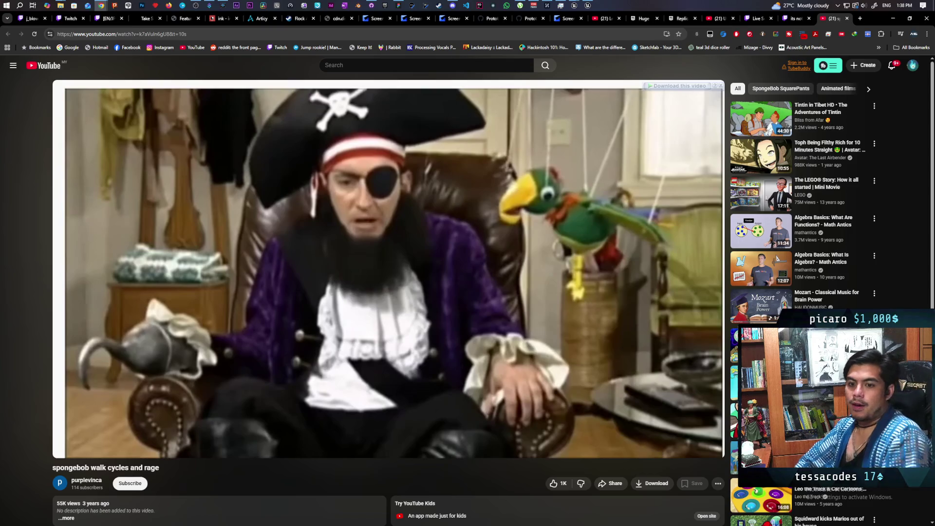
{"action": "left_click", "coordinate": [846, 18]}
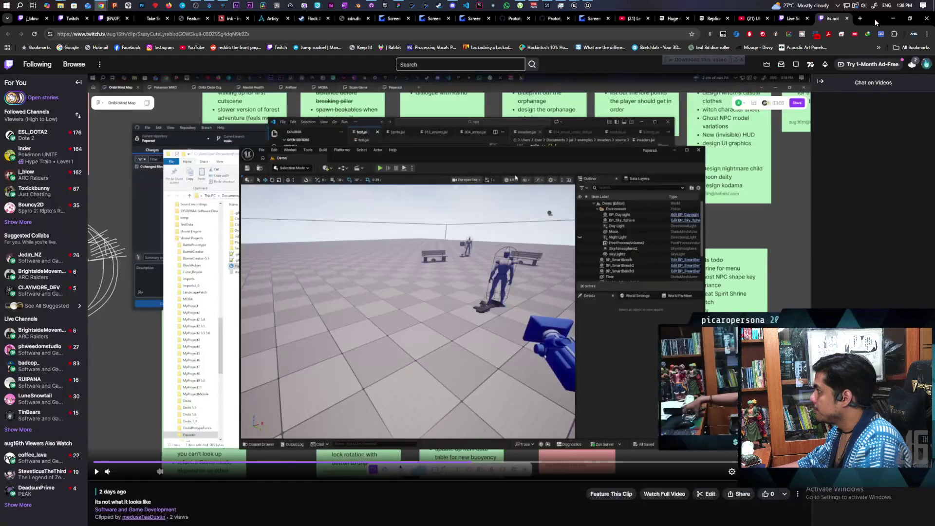
Minimize the browser showing the Twitch clip to return to the desktop.
{"action": "left_click", "coordinate": [893, 19]}
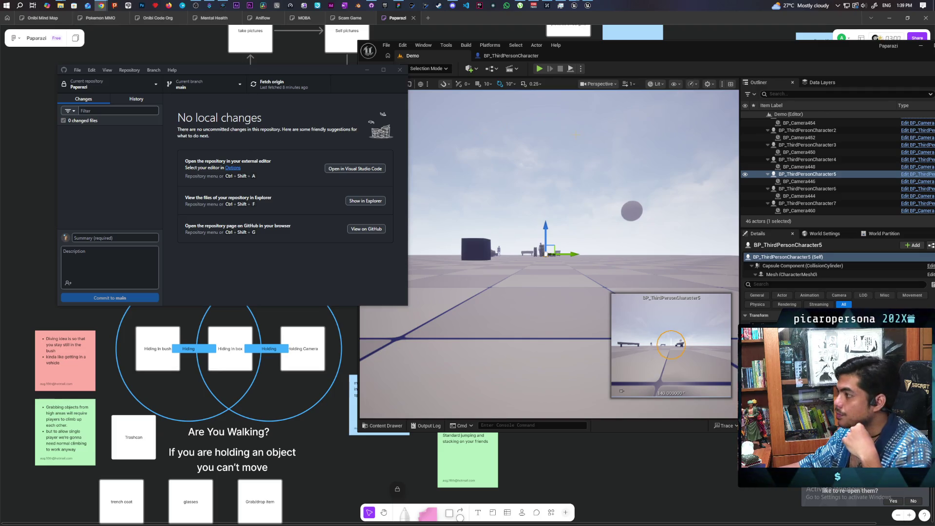
Maximize the Unreal level editor and open the Content Drawer.
{"action": "double_click", "coordinate": [613, 45]}
{"action": "left_click", "coordinate": [33, 521]}
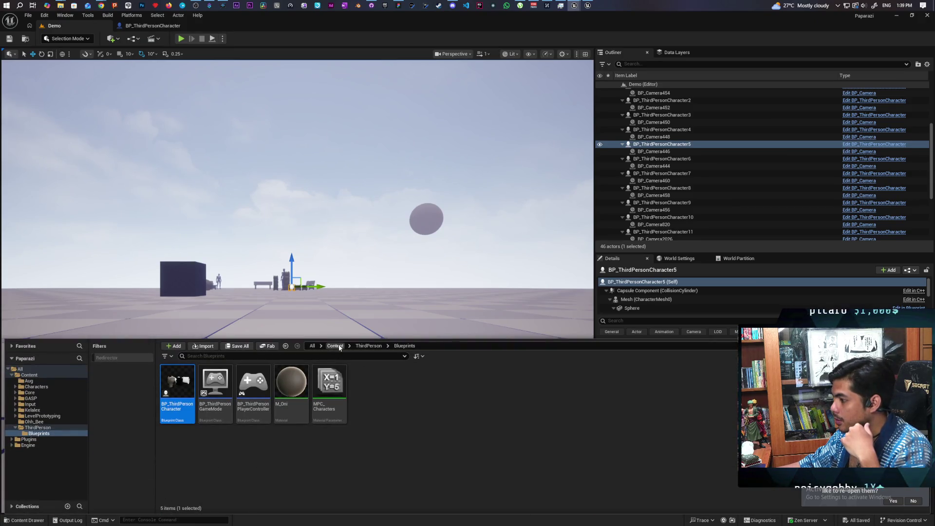
Open SKM_gremlin from Content > Characters > Oni and move its editor window higher.
{"action": "left_click", "coordinate": [336, 346]}
{"action": "double_click", "coordinate": [216, 383]}
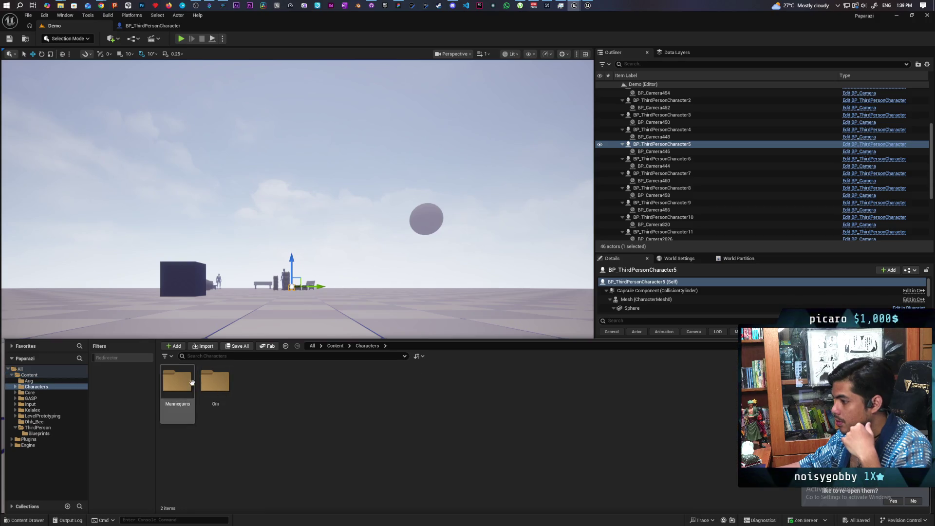
{"action": "double_click", "coordinate": [214, 381]}
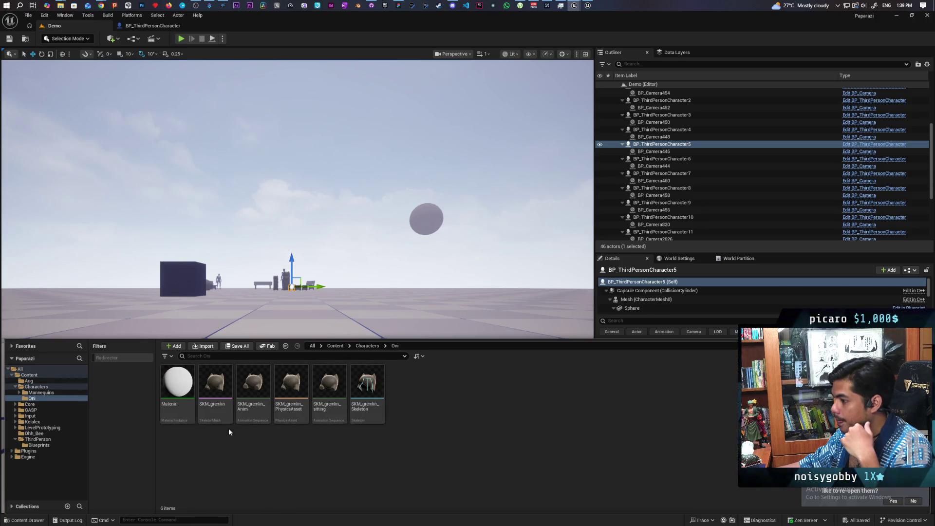
{"action": "double_click", "coordinate": [214, 379]}
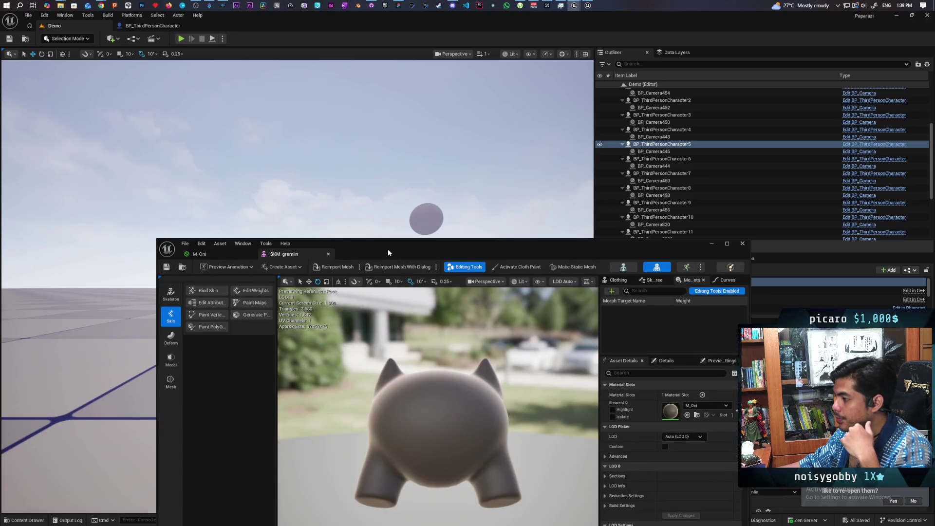
{"action": "left_click_drag", "start_coordinate": [388, 249], "coordinate": [387, 147]}
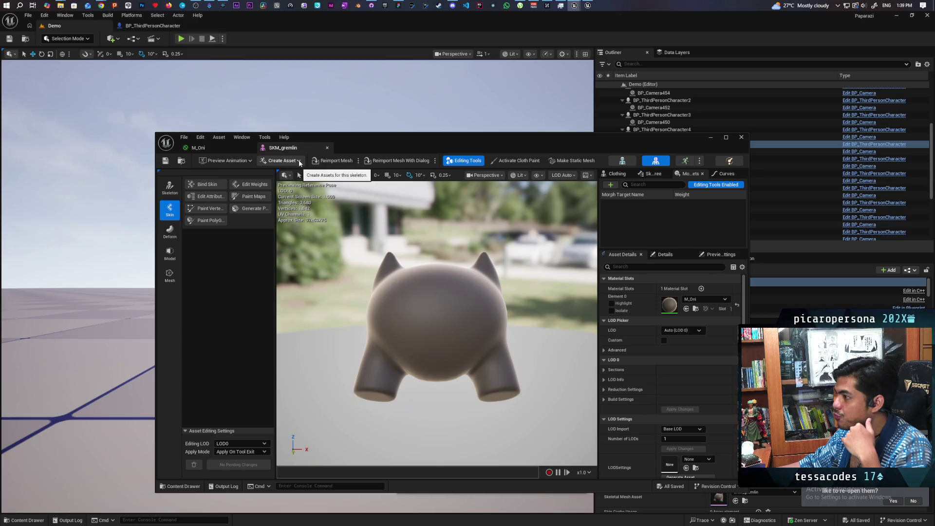
Browse the list of assets that can be created from the gremlin skeleton.
{"action": "left_click", "coordinate": [299, 161]}
{"action": "mouse_move", "coordinate": [306, 183]}
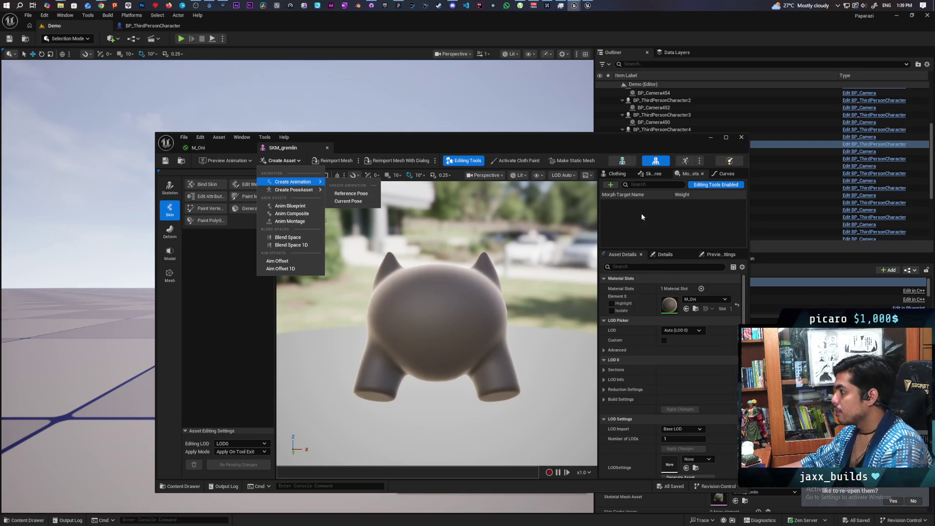
{"action": "scroll", "coordinate": [630, 381], "scroll_direction": "down", "scroll_amount": 10}
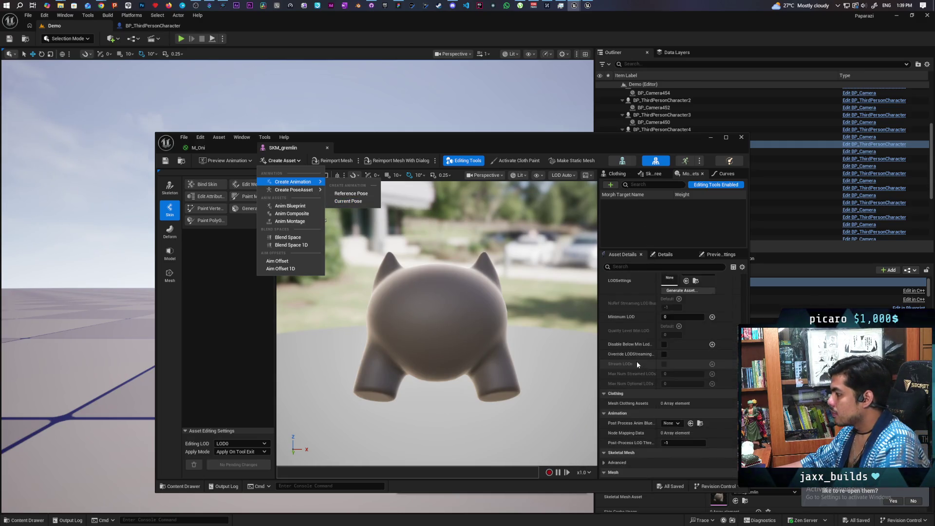
{"action": "scroll", "coordinate": [634, 361], "scroll_direction": "down", "scroll_amount": 10}
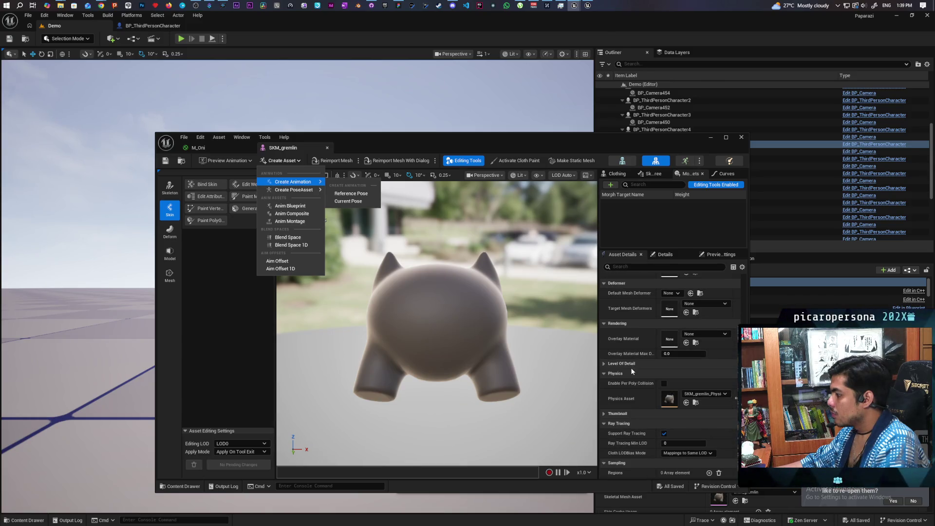
{"action": "scroll", "coordinate": [633, 372], "scroll_direction": "up", "scroll_amount": 6}
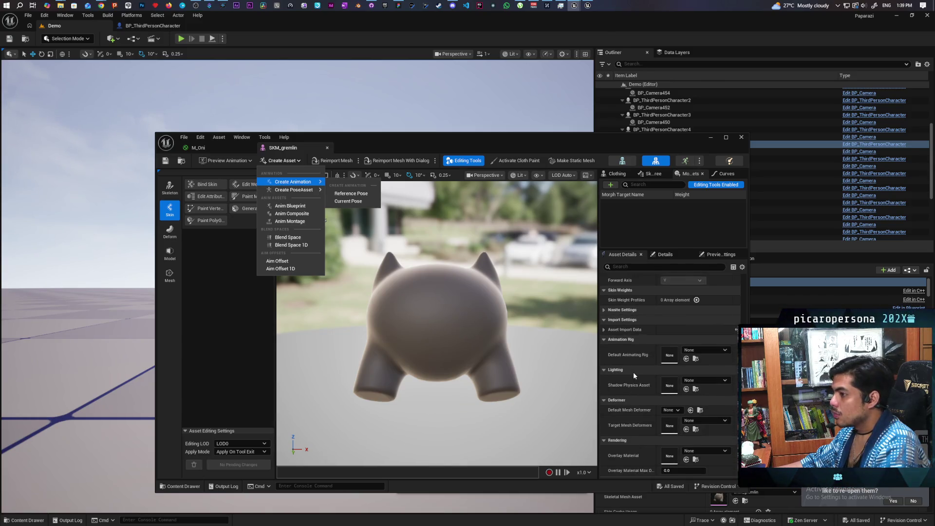
{"action": "scroll", "coordinate": [633, 372], "scroll_direction": "up", "scroll_amount": 8}
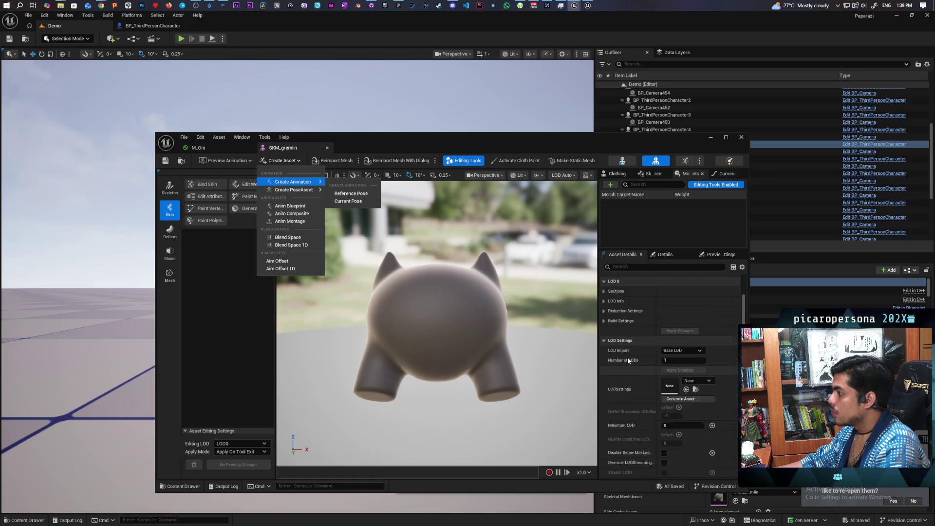
Check the skeleton and clothing tabs, then open SKM_gremlin_Anim from the content drawer.
{"action": "left_click", "coordinate": [645, 176]}
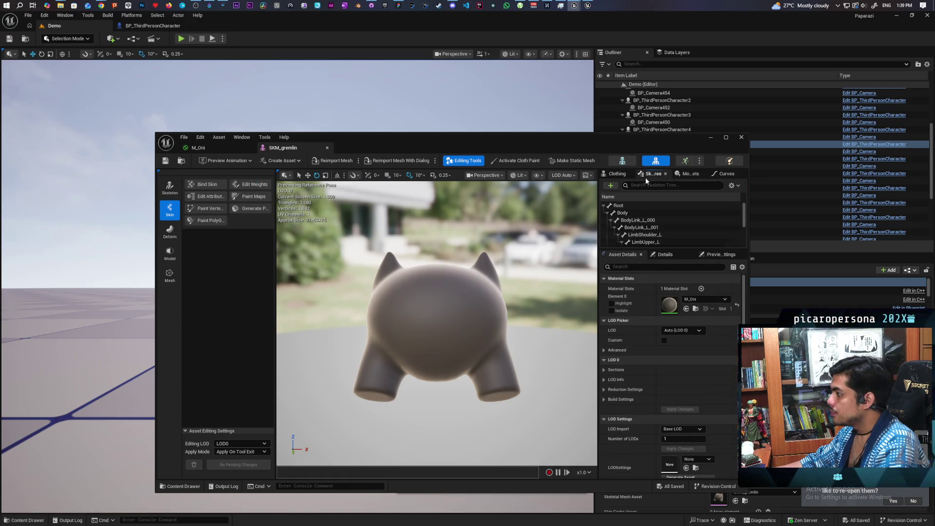
{"action": "left_click", "coordinate": [619, 175]}
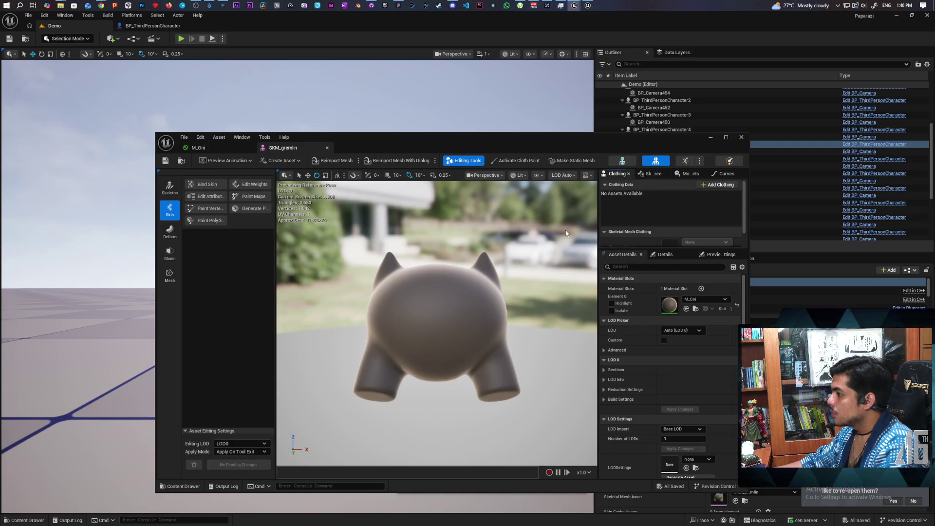
{"action": "left_click", "coordinate": [181, 487]}
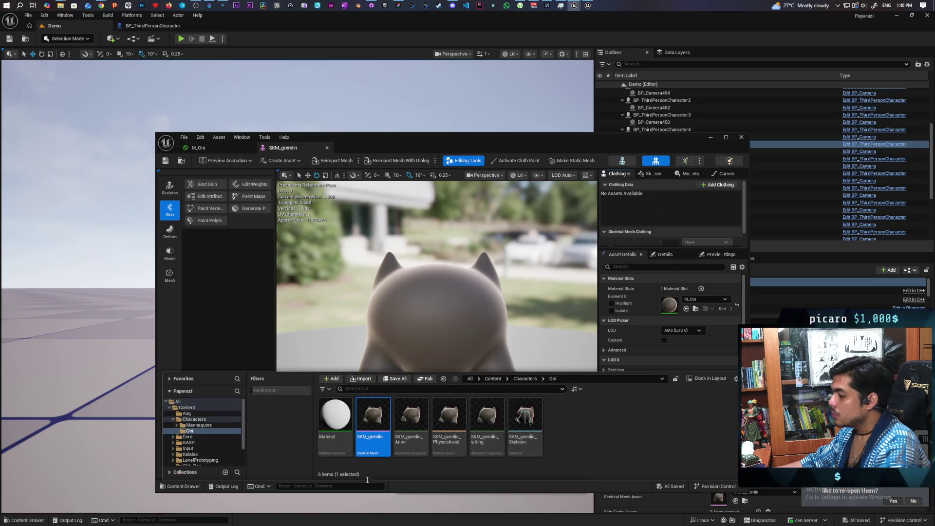
{"action": "double_click", "coordinate": [411, 422]}
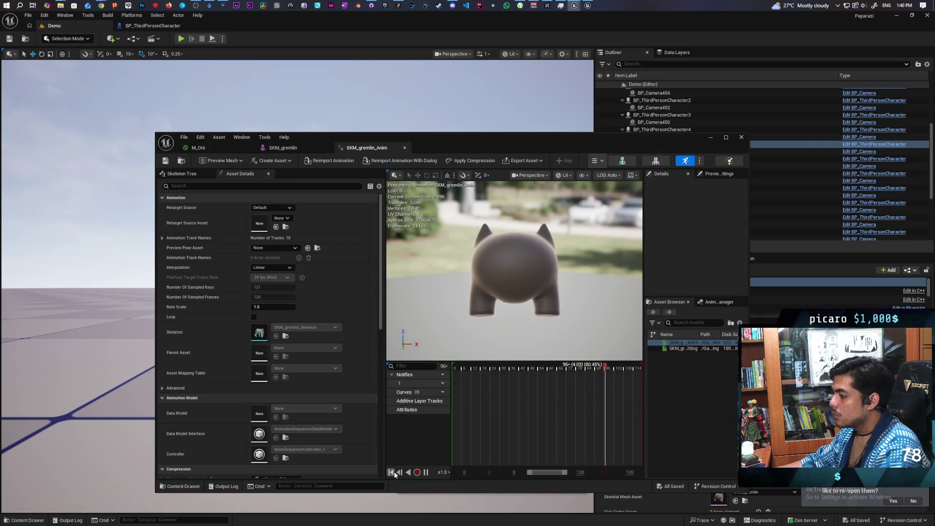
Stop playback at frame 0 and create an animation from the current pose named SKM_gremlin_walk.
{"action": "left_click", "coordinate": [507, 401]}
{"action": "left_click_drag", "start_coordinate": [505, 367], "coordinate": [427, 371]}
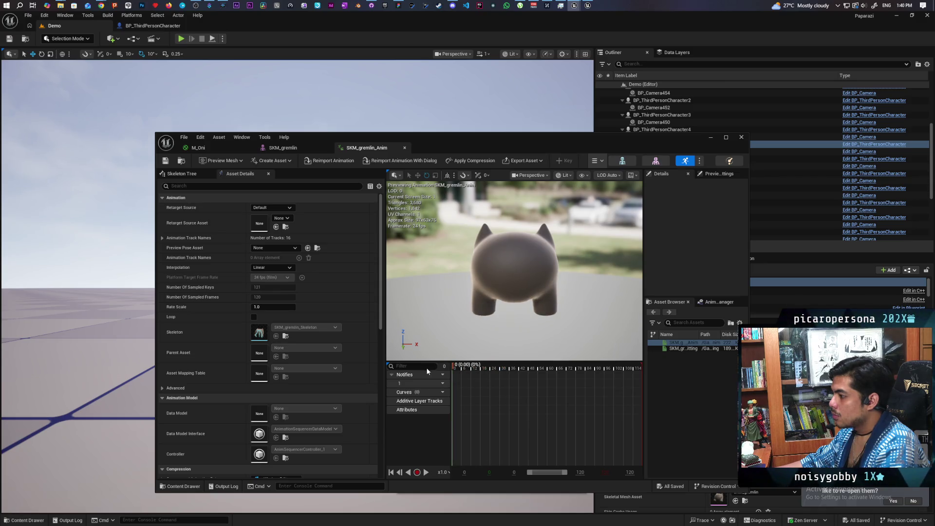
{"action": "left_click", "coordinate": [279, 160]}
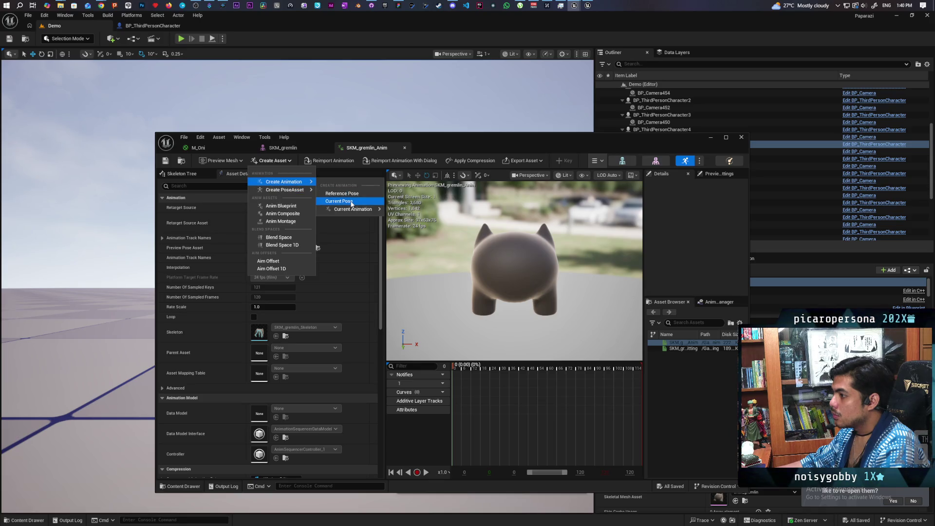
{"action": "left_click", "coordinate": [351, 202]}
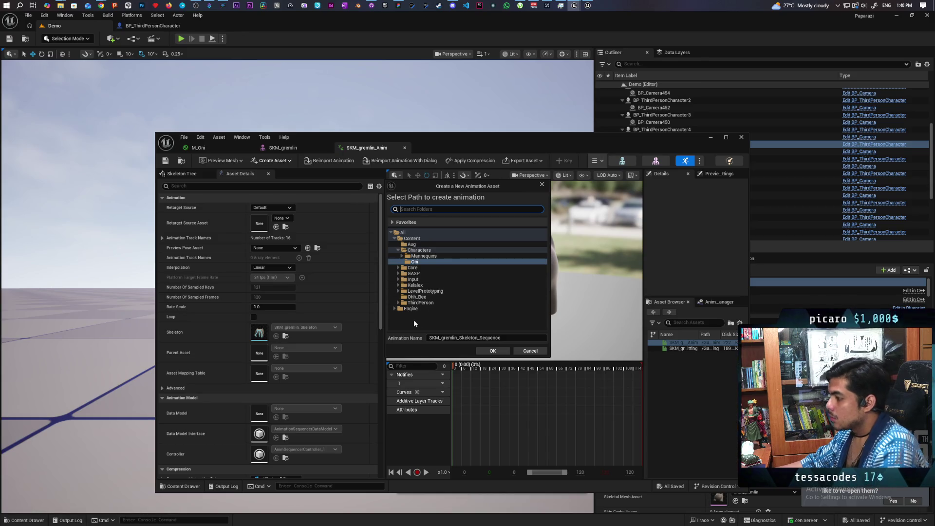
{"action": "left_click_drag", "start_coordinate": [510, 337], "coordinate": [463, 337]}
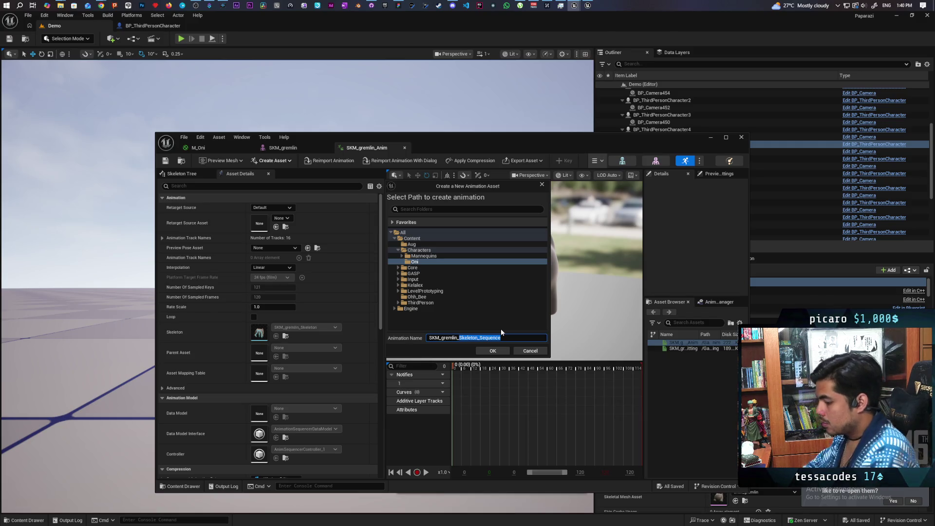
{"action": "type", "text": "walk"}
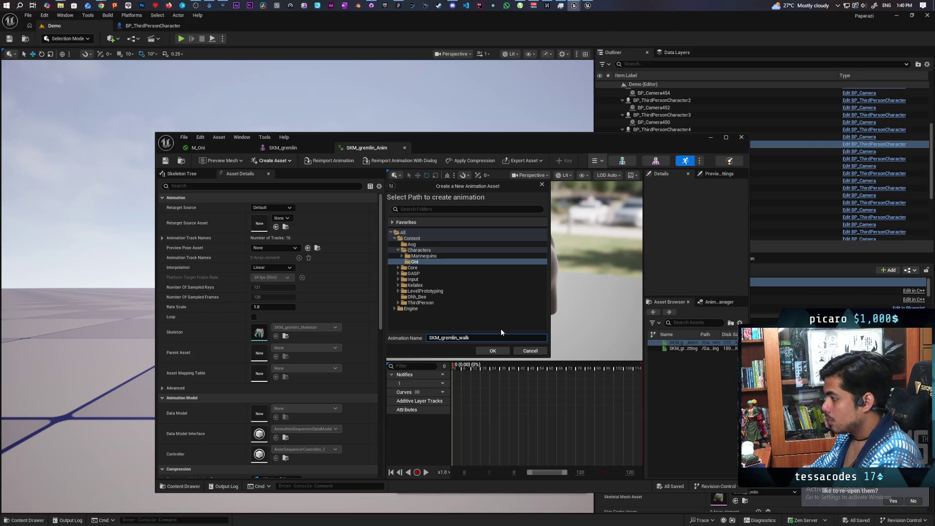
{"action": "left_click", "coordinate": [488, 351]}
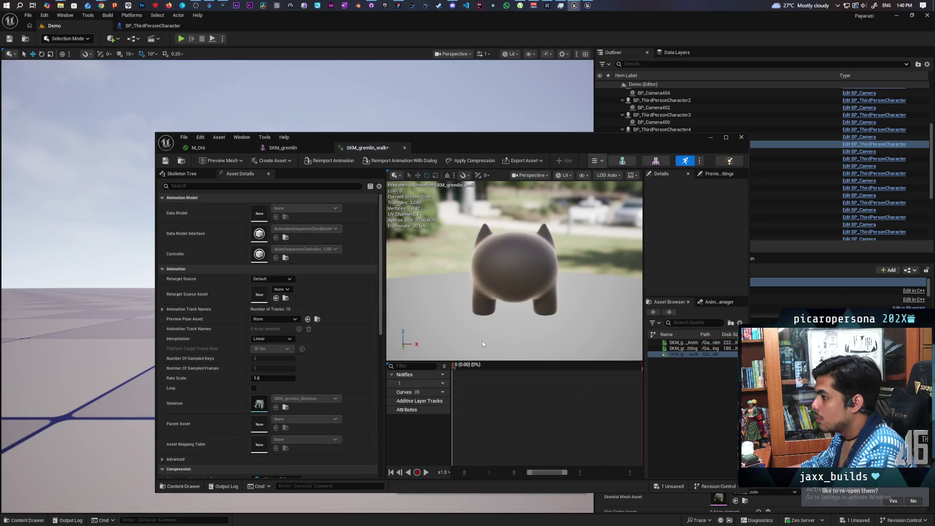
Save the new SKM_gremlin_walk animation with Ctrl+S.
{"action": "key", "text": "ctrl+space"}
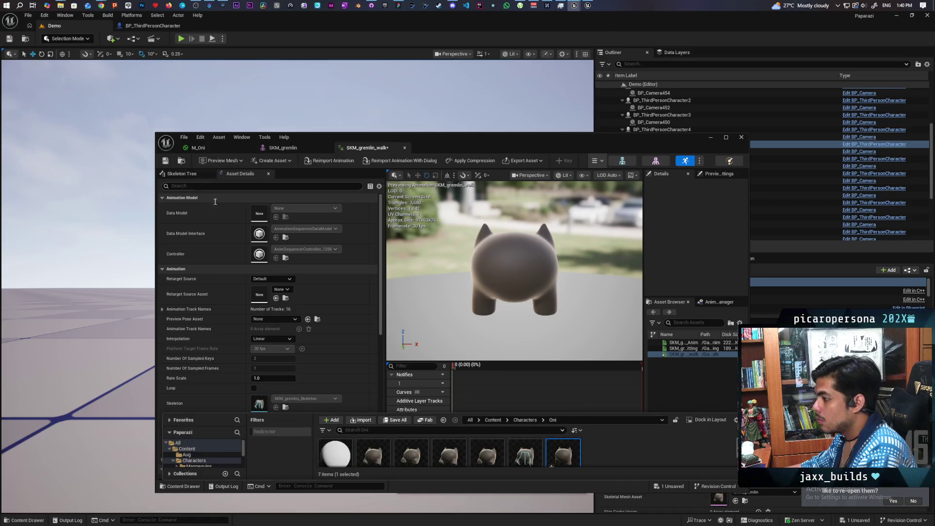
{"action": "scroll", "coordinate": [622, 448], "scroll_direction": "down", "scroll_amount": 1}
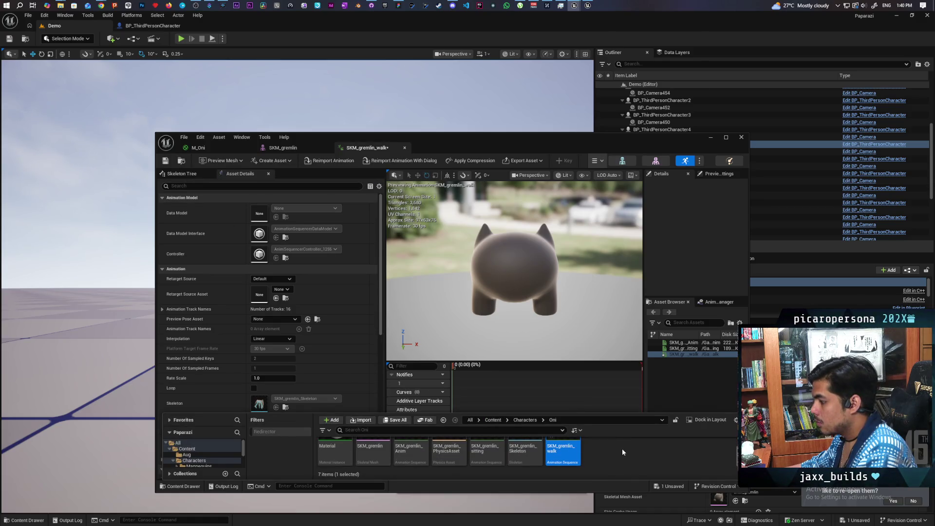
{"action": "scroll", "coordinate": [621, 448], "scroll_direction": "up", "scroll_amount": 1}
{"action": "key", "text": "ctrl+s"}
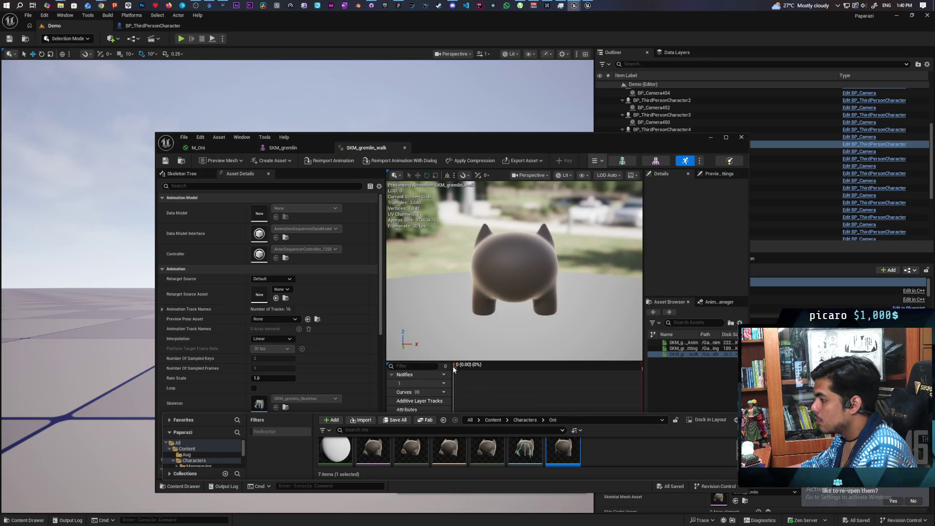
Maximize the animation editor, resize the timeline and details panels, and review sequencer options.
{"action": "left_click_drag", "start_coordinate": [452, 367], "coordinate": [448, 369]}
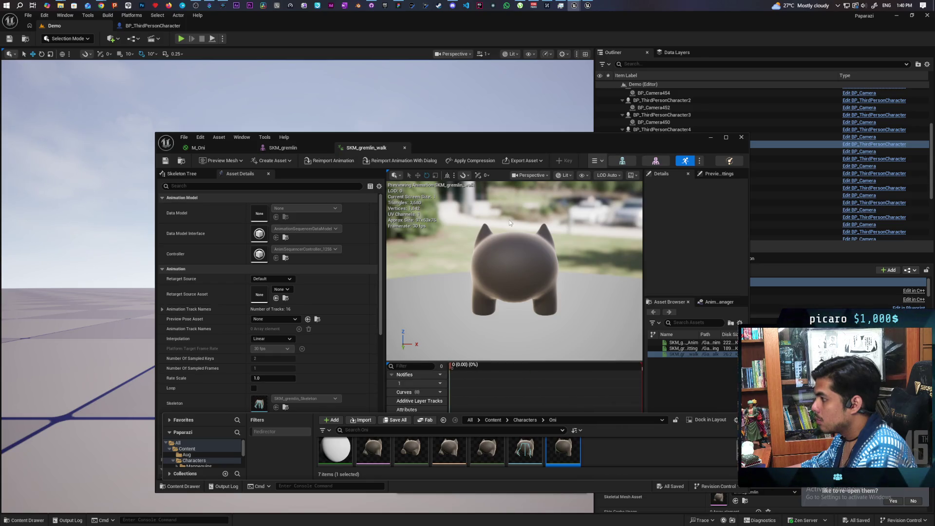
{"action": "double_click", "coordinate": [518, 138]}
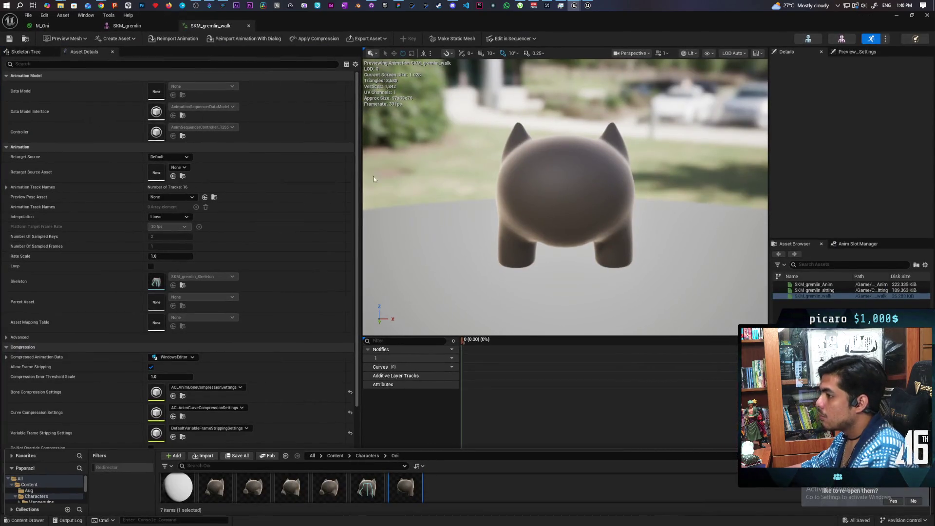
{"action": "left_click_drag", "start_coordinate": [360, 144], "coordinate": [204, 144]}
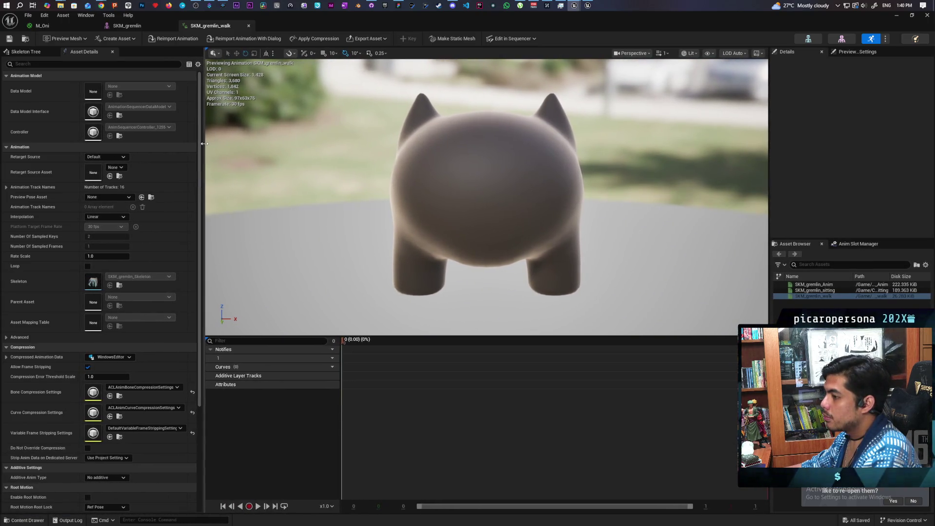
{"action": "left_click", "coordinate": [503, 39]}
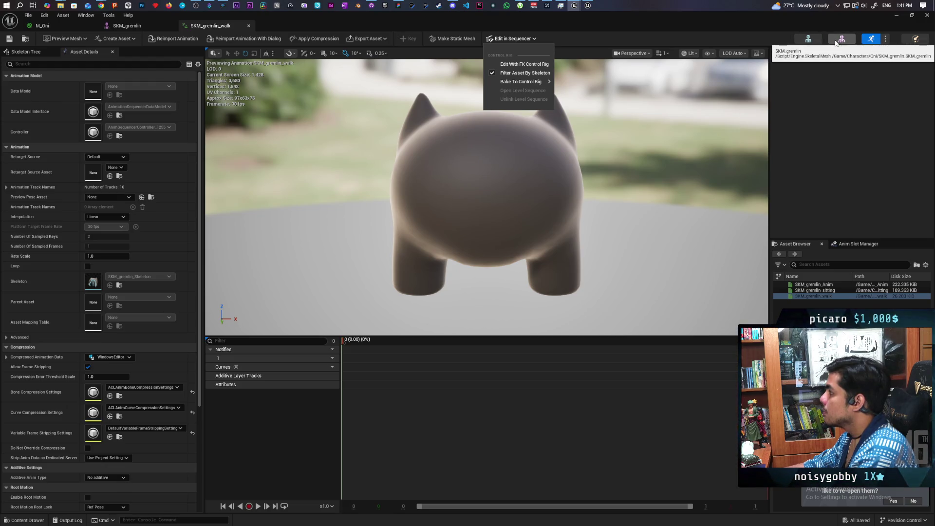
{"action": "left_click", "coordinate": [528, 176]}
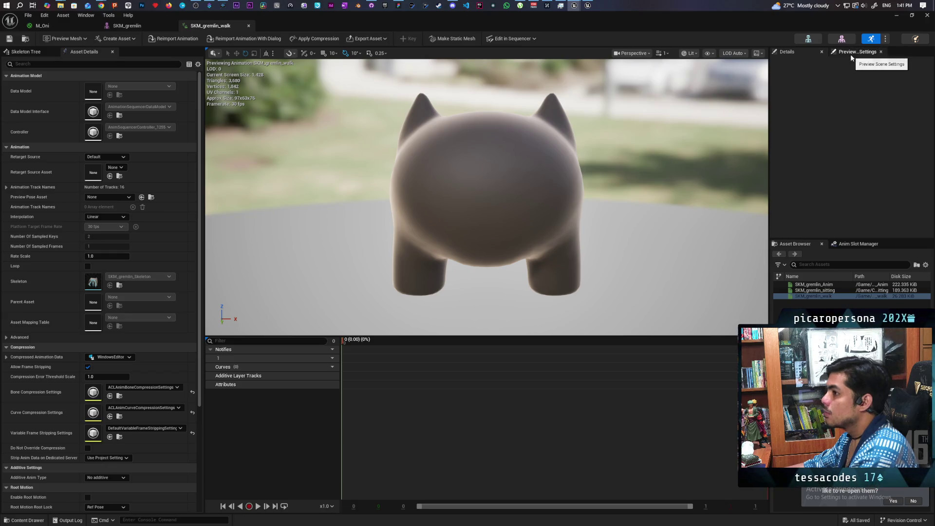
Show the Skeleton Tree and select the BodyLink_L_000 bone.
{"action": "left_click", "coordinate": [37, 53]}
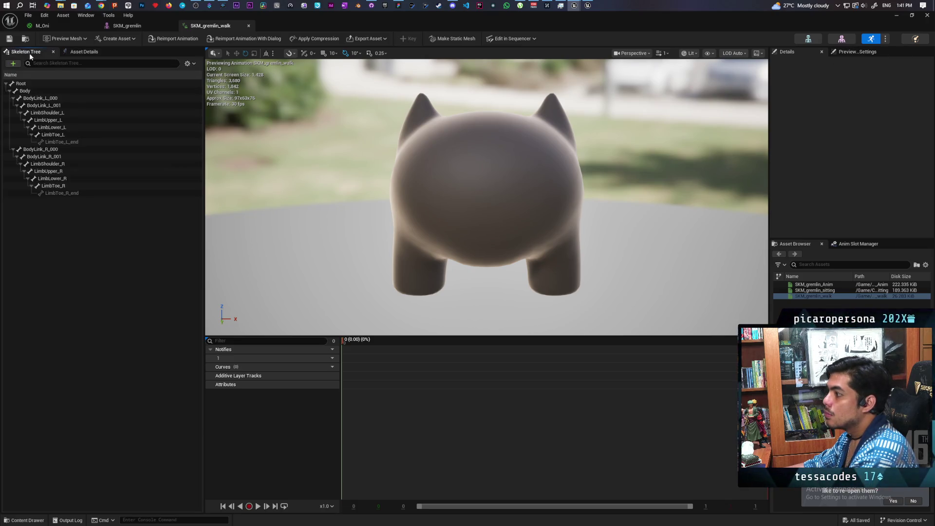
{"action": "left_click", "coordinate": [38, 92]}
{"action": "left_click", "coordinate": [39, 97]}
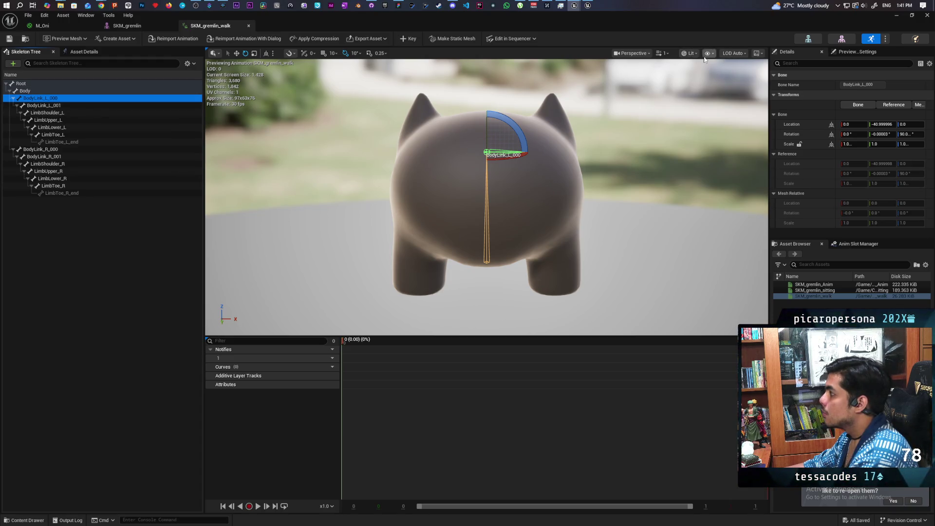
{"action": "left_click", "coordinate": [688, 53]}
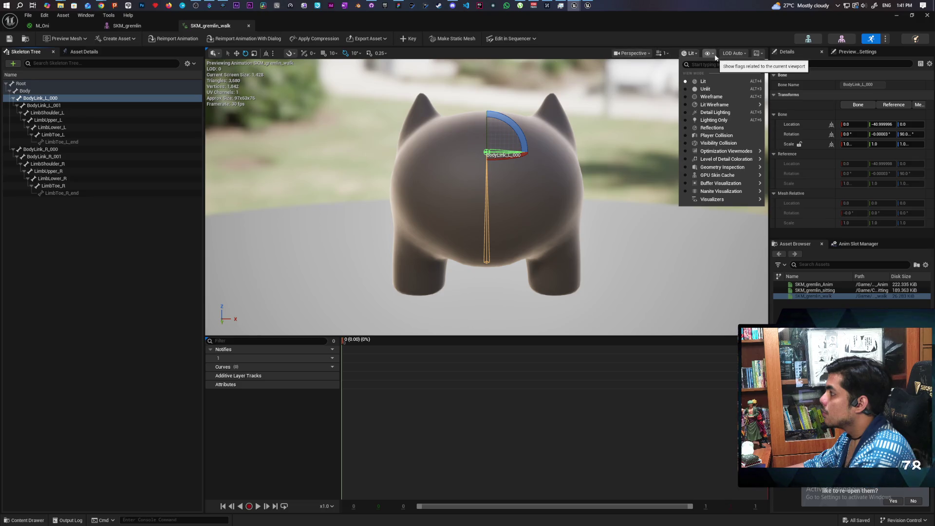
Set the preview to draw bones for All Hierarchy.
{"action": "left_click", "coordinate": [714, 54]}
{"action": "mouse_move", "coordinate": [757, 102]}
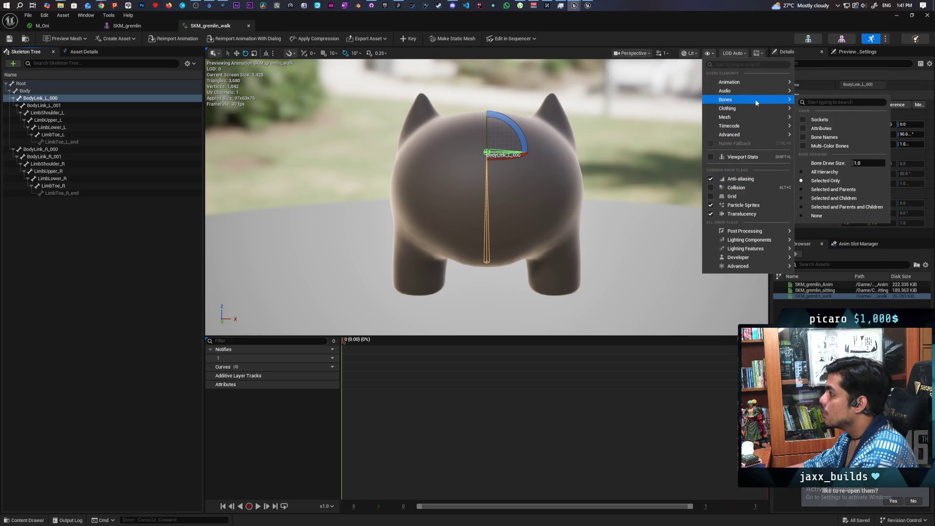
{"action": "left_click", "coordinate": [846, 174]}
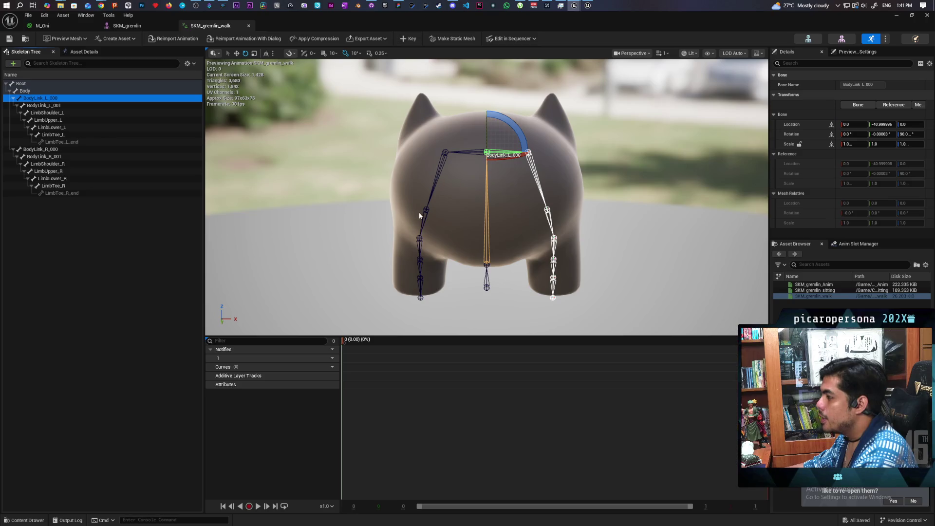
Try rotating the LimbToe_R_end bone on the right foot, then undo it.
{"action": "mouse_move", "coordinate": [385, 211]}
{"action": "left_mouse_down"}
{"action": "mouse_move", "coordinate": [438, 214]}
{"action": "mouse_move", "coordinate": [375, 216]}
{"action": "mouse_move", "coordinate": [358, 234]}
{"action": "left_mouse_up"}
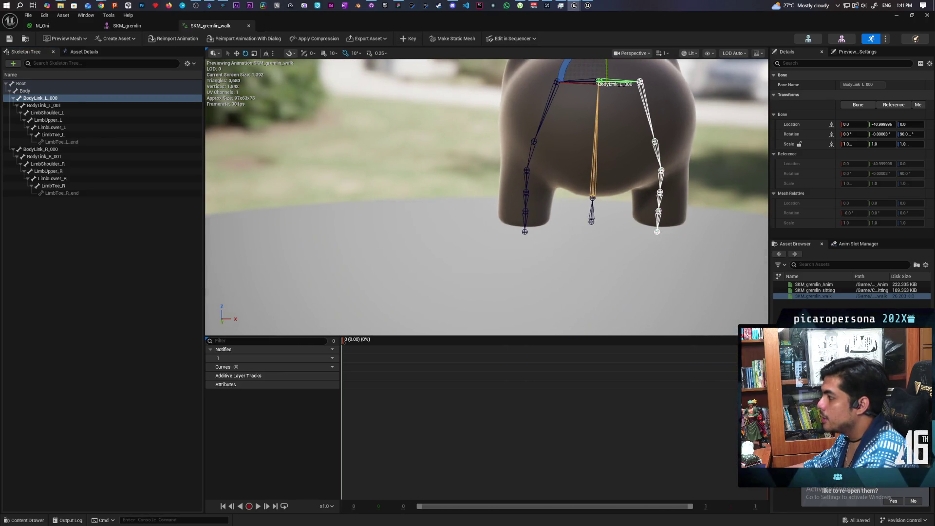
{"action": "left_click", "coordinate": [534, 142]}
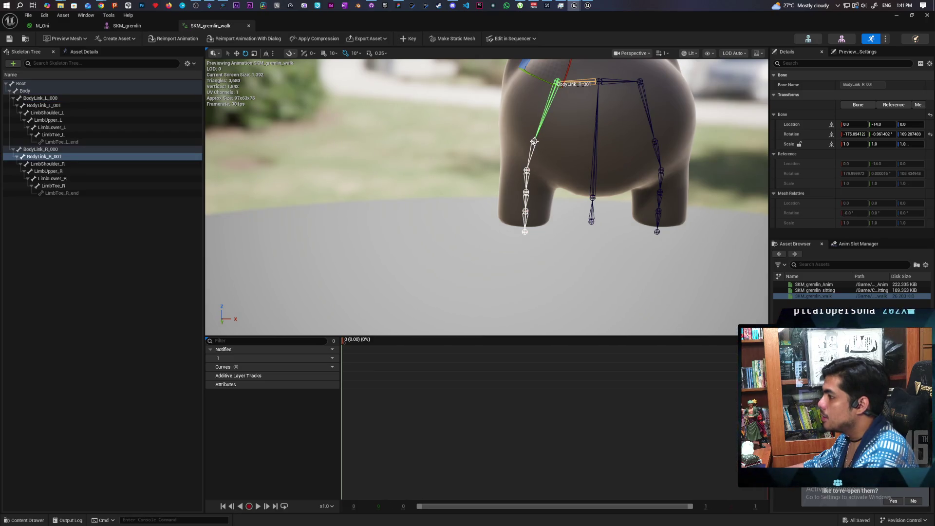
{"action": "mouse_move", "coordinate": [534, 141]}
{"action": "left_mouse_down"}
{"action": "mouse_move", "coordinate": [429, 145]}
{"action": "mouse_move", "coordinate": [429, 175]}
{"action": "mouse_move", "coordinate": [424, 146]}
{"action": "mouse_move", "coordinate": [633, 228]}
{"action": "left_mouse_up"}
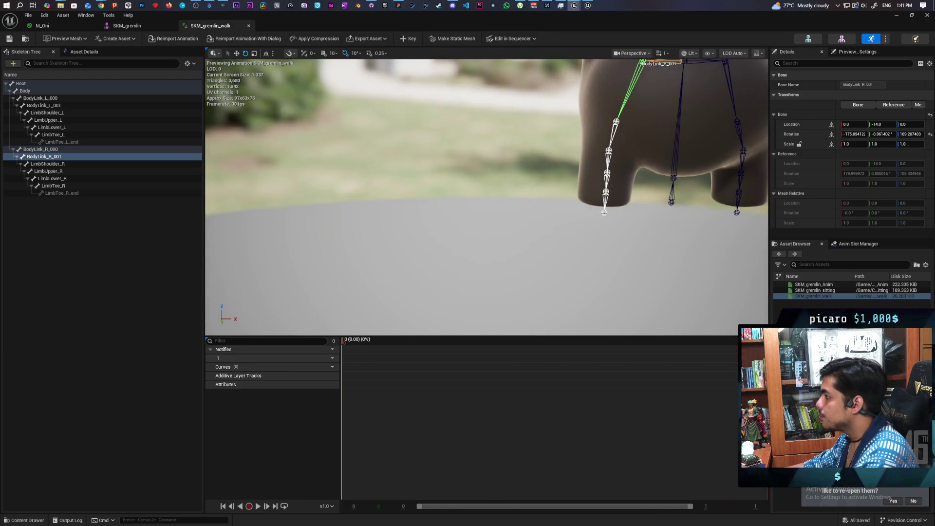
{"action": "left_click", "coordinate": [606, 204]}
{"action": "mouse_move", "coordinate": [610, 214]}
{"action": "left_mouse_down"}
{"action": "mouse_move", "coordinate": [602, 258]}
{"action": "mouse_move", "coordinate": [597, 227]}
{"action": "left_mouse_up"}
{"action": "left_click_drag", "start_coordinate": [607, 234], "coordinate": [631, 207]}
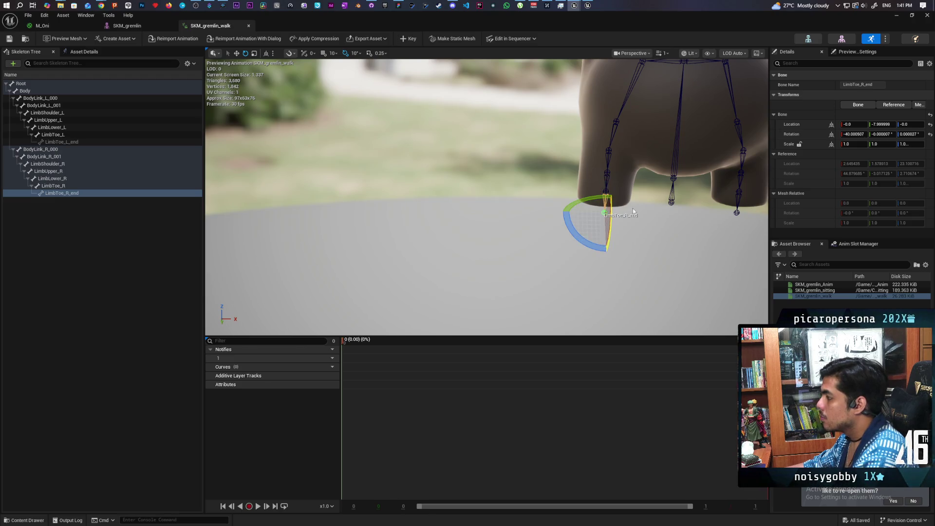
{"action": "key", "text": "ctrl+z"}
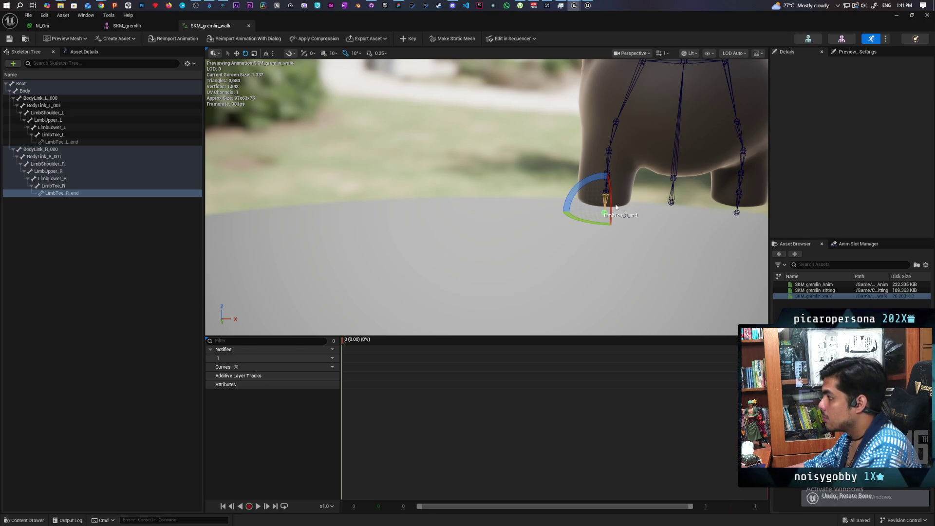
Bend LimbToe_R to about -60 degrees, inspect it from behind, then undo.
{"action": "left_click", "coordinate": [606, 204]}
{"action": "mouse_move", "coordinate": [609, 224]}
{"action": "left_mouse_down"}
{"action": "mouse_move", "coordinate": [606, 211]}
{"action": "mouse_move", "coordinate": [604, 234]}
{"action": "left_mouse_up"}
{"action": "mouse_move", "coordinate": [609, 197]}
{"action": "left_mouse_down"}
{"action": "mouse_move", "coordinate": [607, 234]}
{"action": "mouse_move", "coordinate": [607, 214]}
{"action": "left_mouse_up"}
{"action": "left_click_drag", "start_coordinate": [652, 255], "coordinate": [652, 255]}
{"action": "mouse_move", "coordinate": [526, 240]}
{"action": "left_mouse_down"}
{"action": "mouse_move", "coordinate": [492, 261]}
{"action": "mouse_move", "coordinate": [501, 247]}
{"action": "mouse_move", "coordinate": [484, 267]}
{"action": "mouse_move", "coordinate": [507, 210]}
{"action": "mouse_move", "coordinate": [487, 188]}
{"action": "mouse_move", "coordinate": [509, 230]}
{"action": "mouse_move", "coordinate": [496, 226]}
{"action": "mouse_move", "coordinate": [491, 205]}
{"action": "mouse_move", "coordinate": [516, 216]}
{"action": "left_mouse_up"}
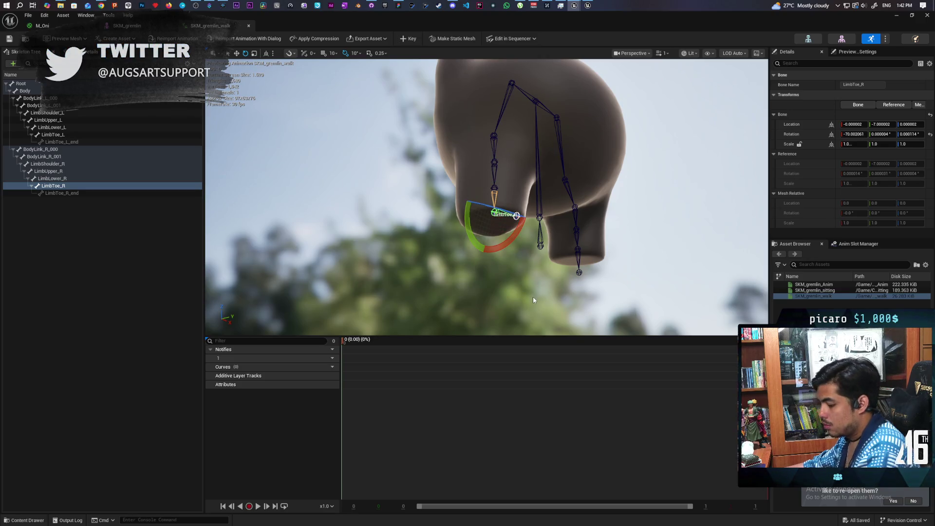
{"action": "key", "text": "ctrl+z"}
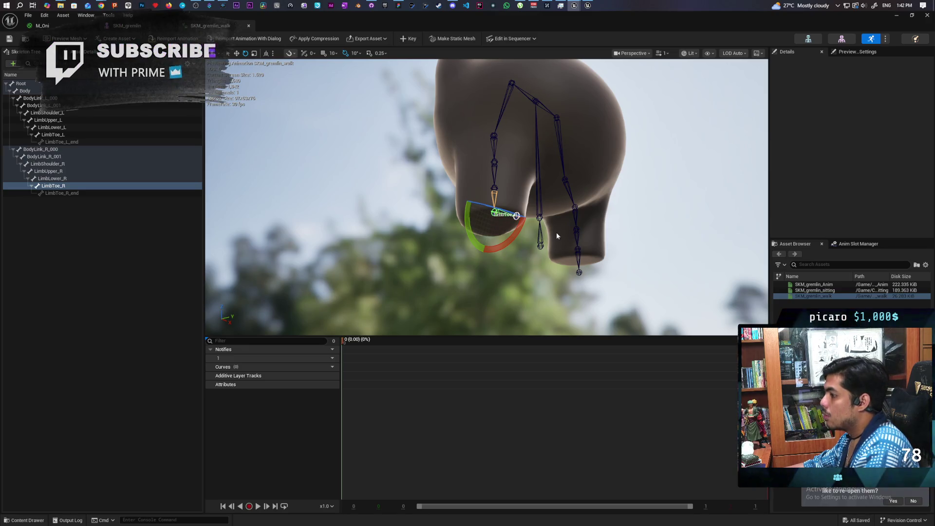
Undo the toe bend and swing LimbShoulder_R outward, then back about 20 degrees.
{"action": "key", "text": "ctrl+z"}
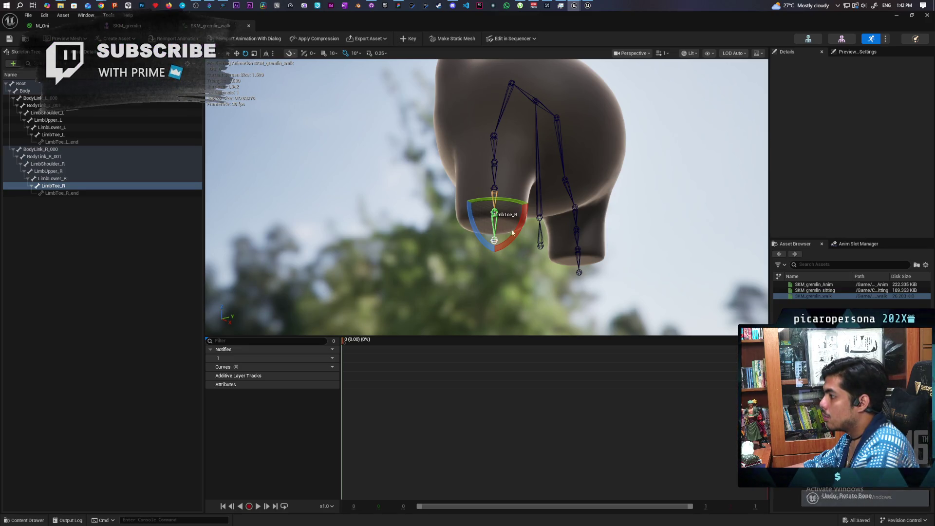
{"action": "left_click", "coordinate": [493, 136]}
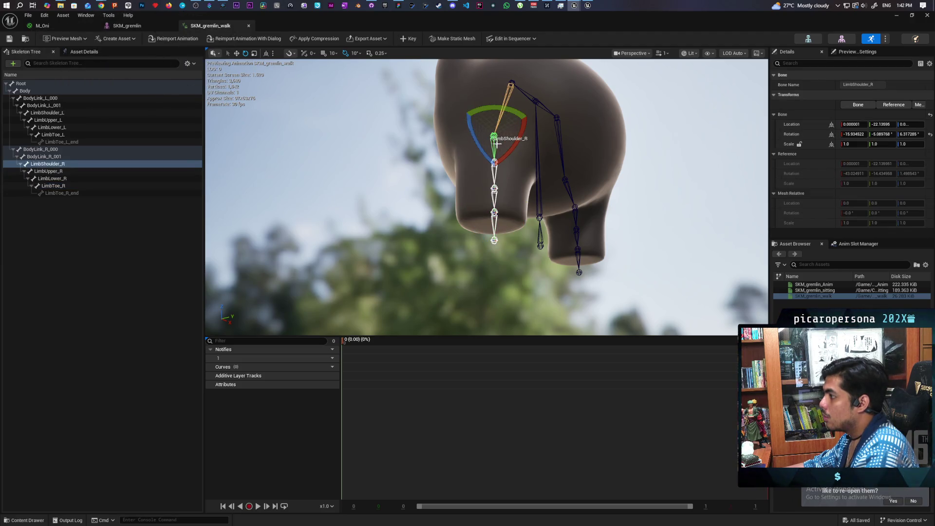
{"action": "left_click_drag", "start_coordinate": [512, 145], "coordinate": [476, 159]}
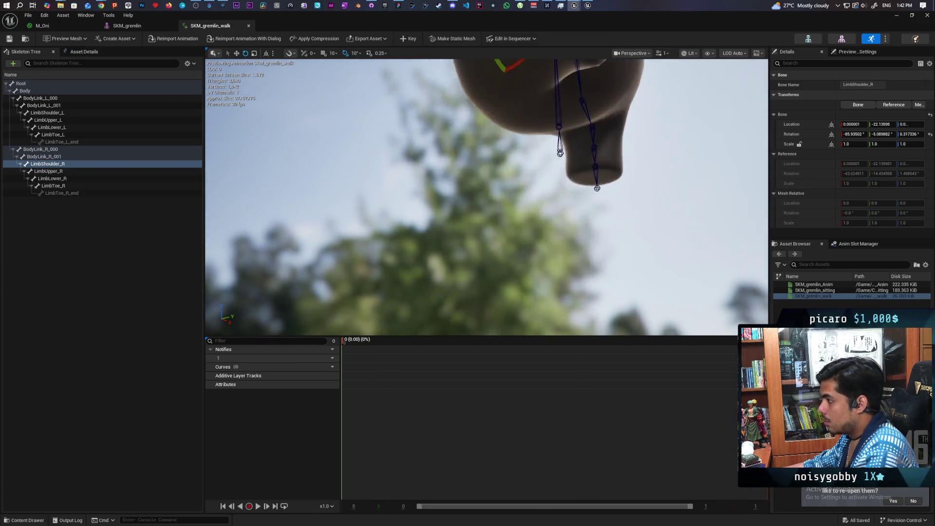
{"action": "left_click_drag", "start_coordinate": [452, 331], "coordinate": [452, 331]}
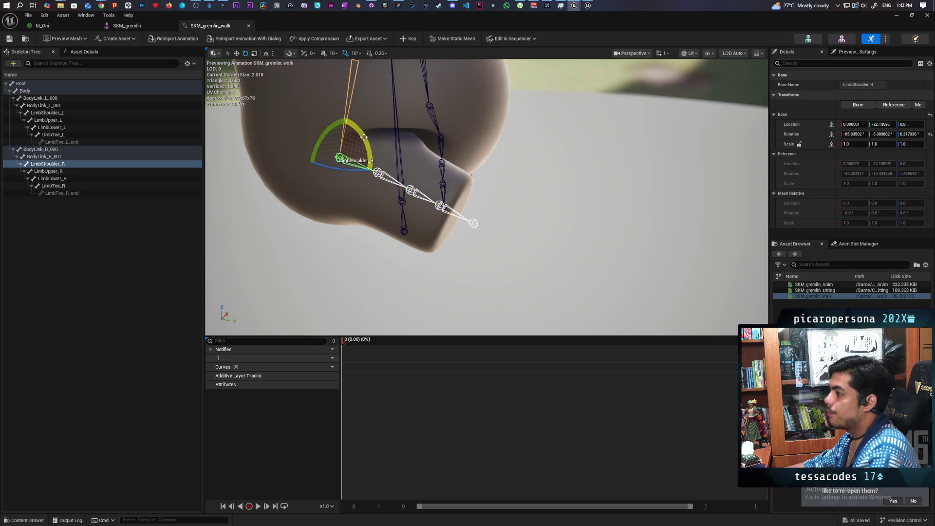
{"action": "mouse_move", "coordinate": [368, 156]}
{"action": "left_mouse_down"}
{"action": "mouse_move", "coordinate": [325, 201]}
{"action": "mouse_move", "coordinate": [318, 178]}
{"action": "mouse_move", "coordinate": [324, 188]}
{"action": "left_mouse_up"}
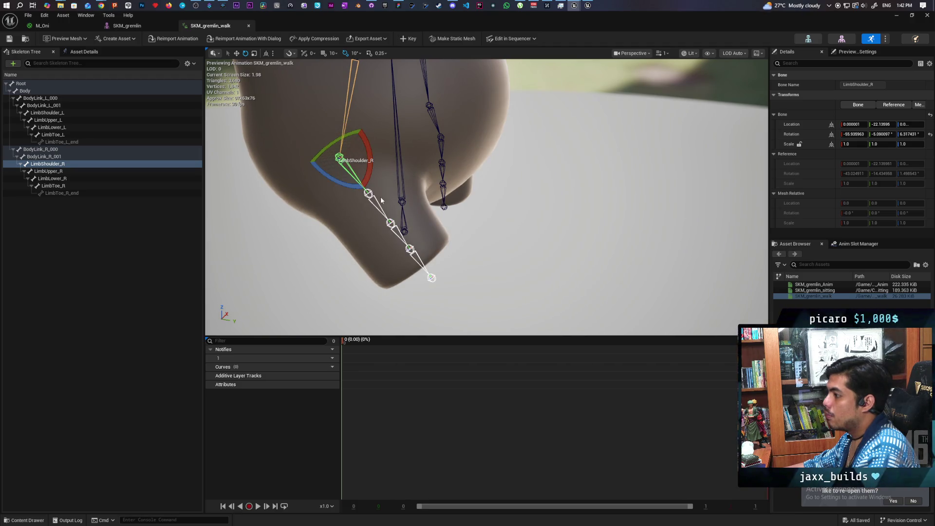
Rotate LimbUpper_R by -20 degrees and select LimbLower_R for posing.
{"action": "left_click", "coordinate": [368, 192]}
{"action": "mouse_move", "coordinate": [336, 220]}
{"action": "left_mouse_down"}
{"action": "mouse_move", "coordinate": [416, 235]}
{"action": "mouse_move", "coordinate": [403, 237]}
{"action": "left_mouse_up"}
{"action": "left_click", "coordinate": [409, 199]}
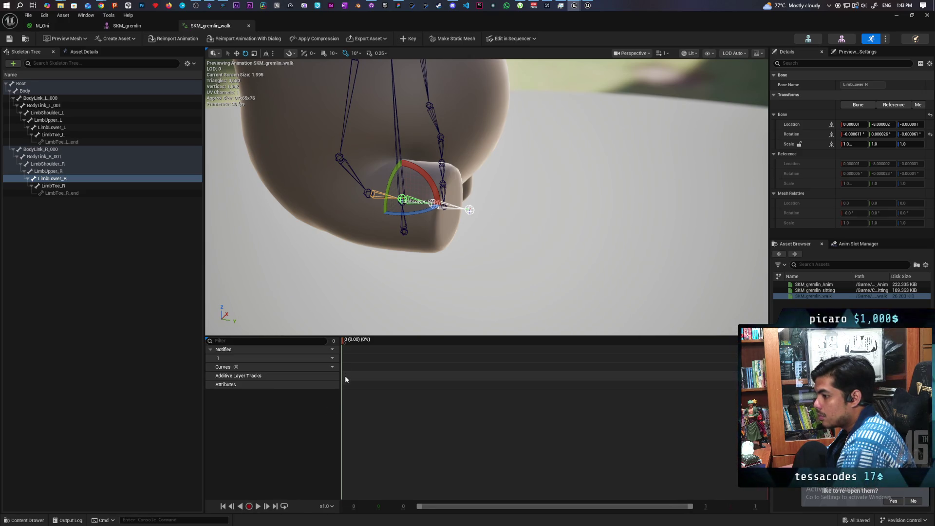
{"action": "right_click", "coordinate": [345, 406]}
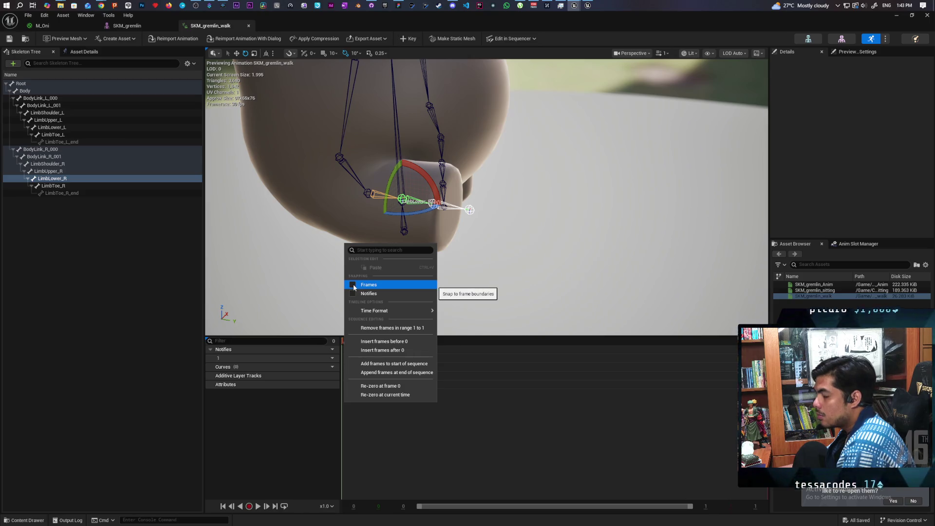
Add 1 frame to the start of the SKM_gremlin_walk sequence and move the playhead to frame 1.
{"action": "mouse_move", "coordinate": [375, 311]}
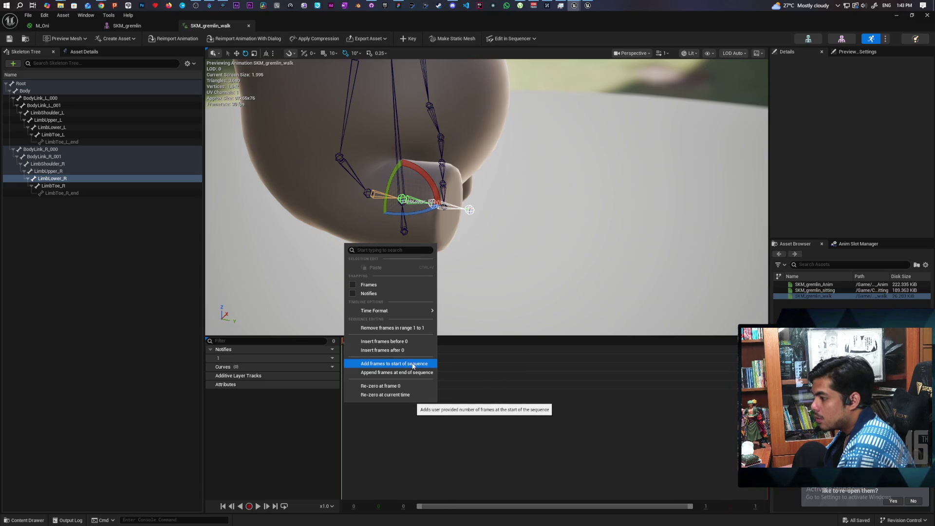
{"action": "left_click", "coordinate": [413, 366]}
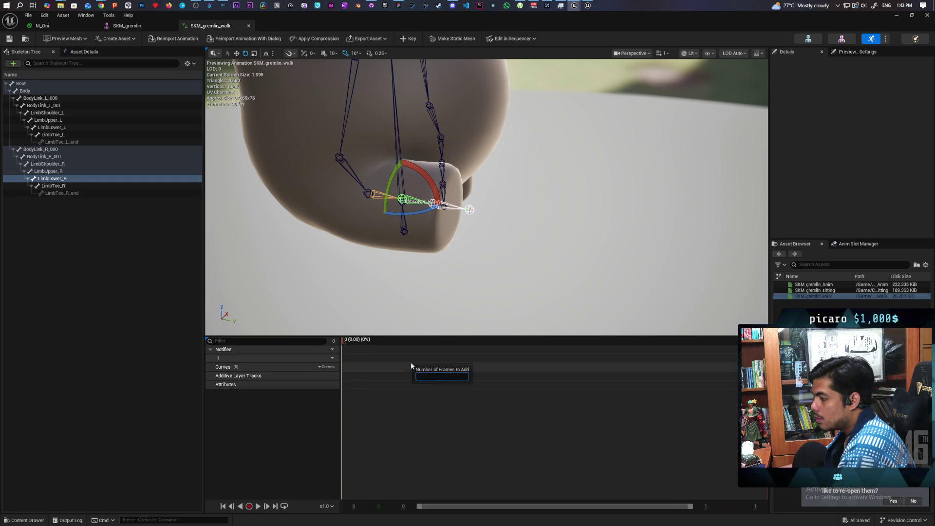
{"action": "type", "text": "1"}
{"action": "key", "text": "Return"}
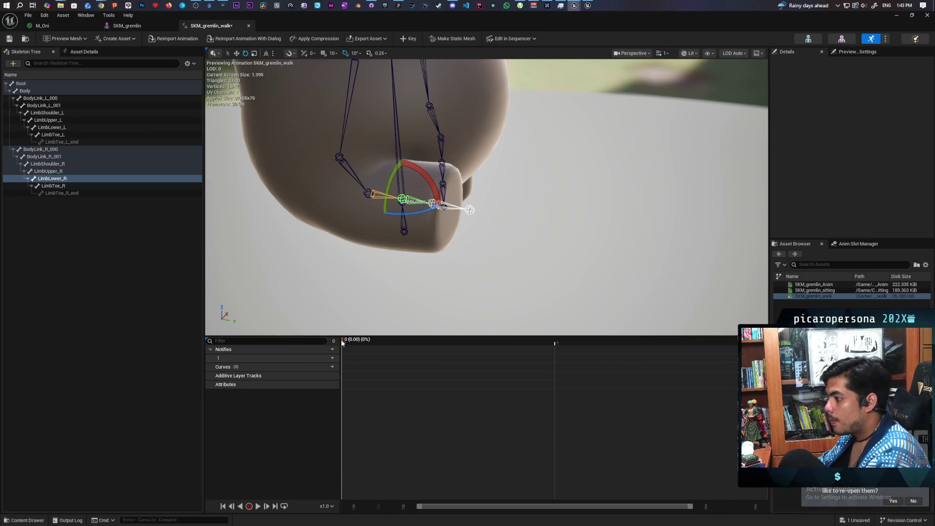
{"action": "mouse_move", "coordinate": [344, 342]}
{"action": "left_mouse_down"}
{"action": "mouse_move", "coordinate": [581, 359]}
{"action": "mouse_move", "coordinate": [555, 370]}
{"action": "left_mouse_up"}
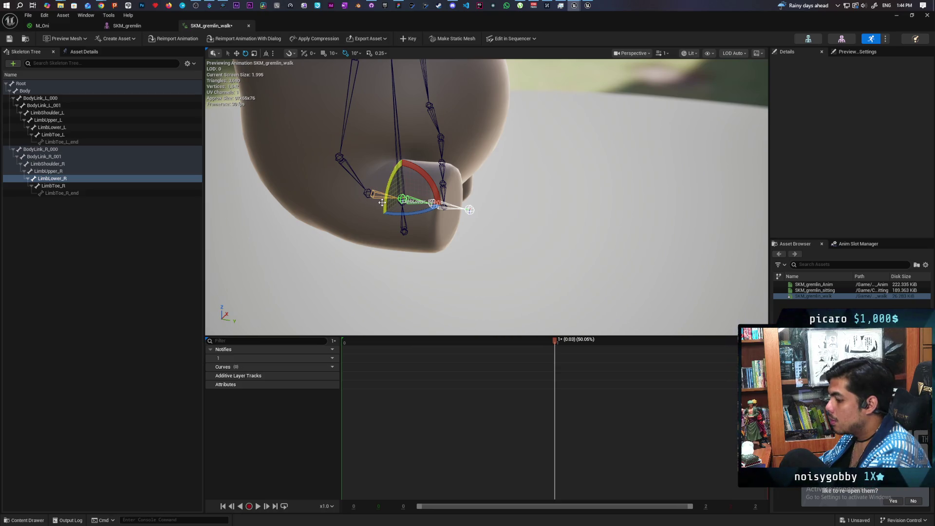
Rotate LimbUpper_R about 40° and LimbShoulder_R 60° so the right leg hangs down, undoing a LimbLower_R rotation.
{"action": "left_click_drag", "start_coordinate": [390, 192], "coordinate": [383, 227]}
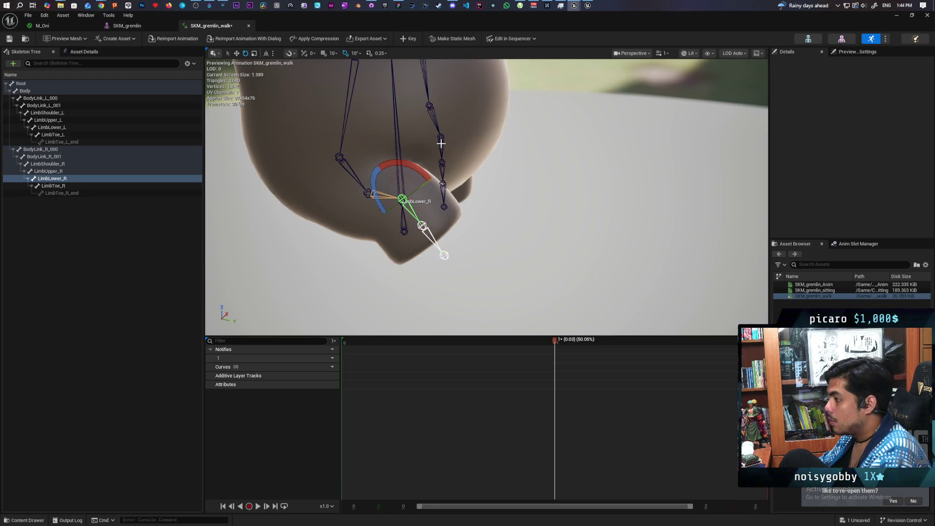
{"action": "key", "text": "ctrl+z"}
{"action": "left_click", "coordinate": [373, 199]}
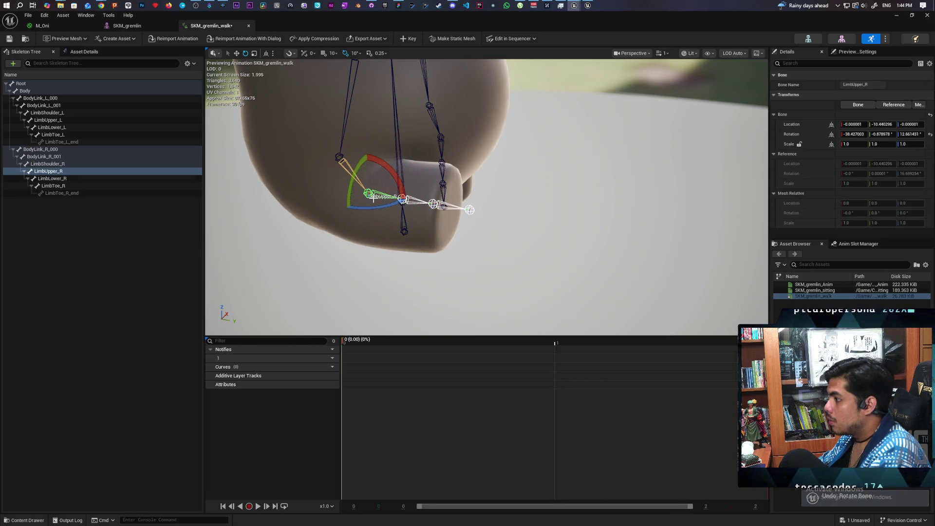
{"action": "left_click_drag", "start_coordinate": [352, 187], "coordinate": [364, 229]}
{"action": "left_click", "coordinate": [339, 158]}
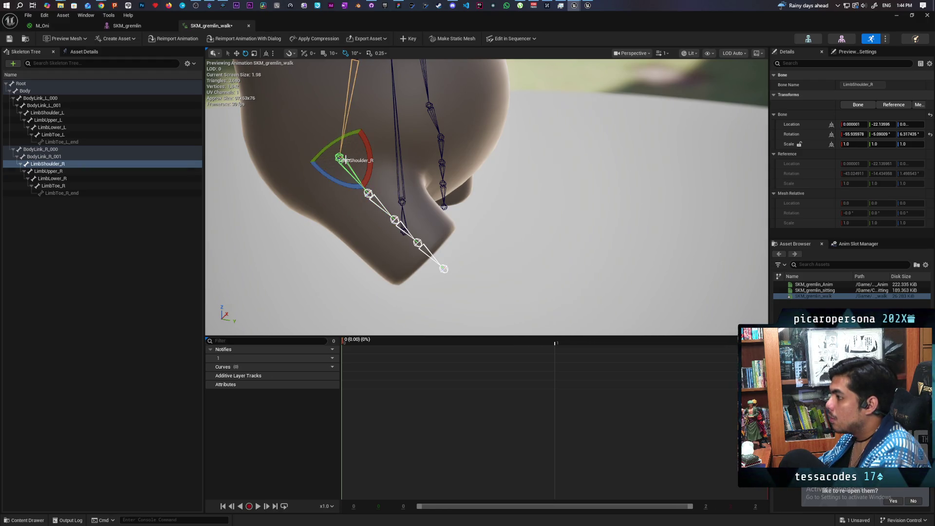
{"action": "mouse_move", "coordinate": [366, 146]}
{"action": "left_mouse_down"}
{"action": "mouse_move", "coordinate": [354, 201]}
{"action": "mouse_move", "coordinate": [367, 191]}
{"action": "left_mouse_up"}
{"action": "left_click", "coordinate": [339, 204]}
Rotate the shoulder back 10° and the upper leg 10° to straighten the leg, checking from side and behind.
{"action": "mouse_move", "coordinate": [487, 194]}
{"action": "left_mouse_down"}
{"action": "mouse_move", "coordinate": [507, 185]}
{"action": "mouse_move", "coordinate": [457, 161]}
{"action": "mouse_move", "coordinate": [516, 193]}
{"action": "mouse_move", "coordinate": [536, 190]}
{"action": "mouse_move", "coordinate": [487, 205]}
{"action": "mouse_move", "coordinate": [453, 190]}
{"action": "mouse_move", "coordinate": [456, 166]}
{"action": "mouse_move", "coordinate": [457, 194]}
{"action": "mouse_move", "coordinate": [466, 193]}
{"action": "mouse_move", "coordinate": [439, 193]}
{"action": "mouse_move", "coordinate": [477, 189]}
{"action": "mouse_move", "coordinate": [453, 192]}
{"action": "mouse_move", "coordinate": [463, 185]}
{"action": "left_mouse_up"}
{"action": "mouse_move", "coordinate": [362, 192]}
{"action": "left_mouse_down"}
{"action": "mouse_move", "coordinate": [376, 186]}
{"action": "mouse_move", "coordinate": [382, 148]}
{"action": "left_mouse_up"}
{"action": "left_click", "coordinate": [349, 128]}
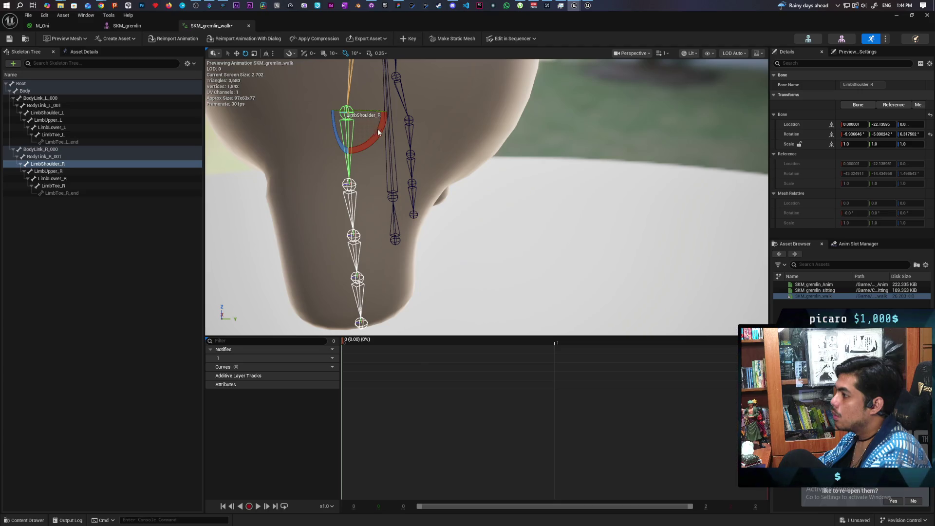
{"action": "left_click_drag", "start_coordinate": [304, 113], "coordinate": [310, 117]}
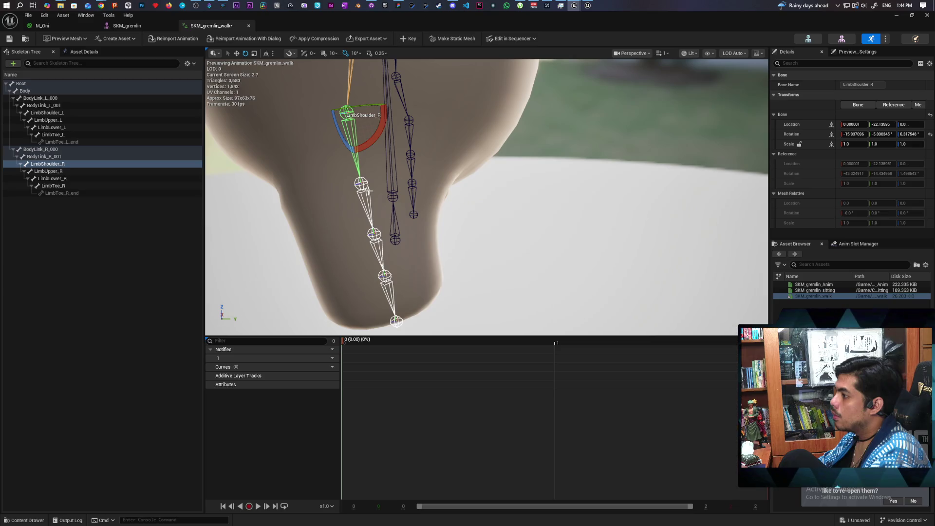
{"action": "left_click", "coordinate": [363, 185]}
{"action": "left_click_drag", "start_coordinate": [370, 190], "coordinate": [366, 191]}
{"action": "scroll", "coordinate": [487, 195], "scroll_direction": "down", "scroll_amount": 5}
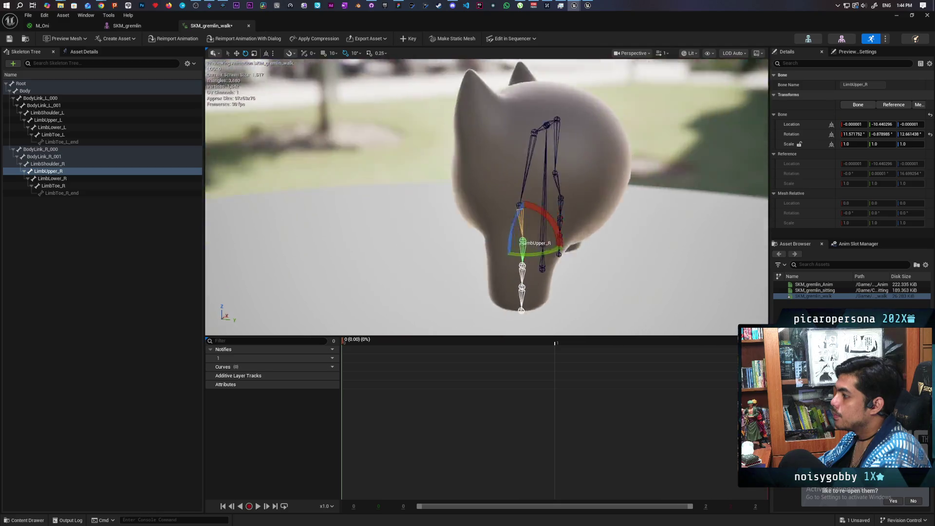
{"action": "left_click_drag", "start_coordinate": [487, 195], "coordinate": [565, 200]}
{"action": "scroll", "coordinate": [487, 195], "scroll_direction": "up", "scroll_amount": 5}
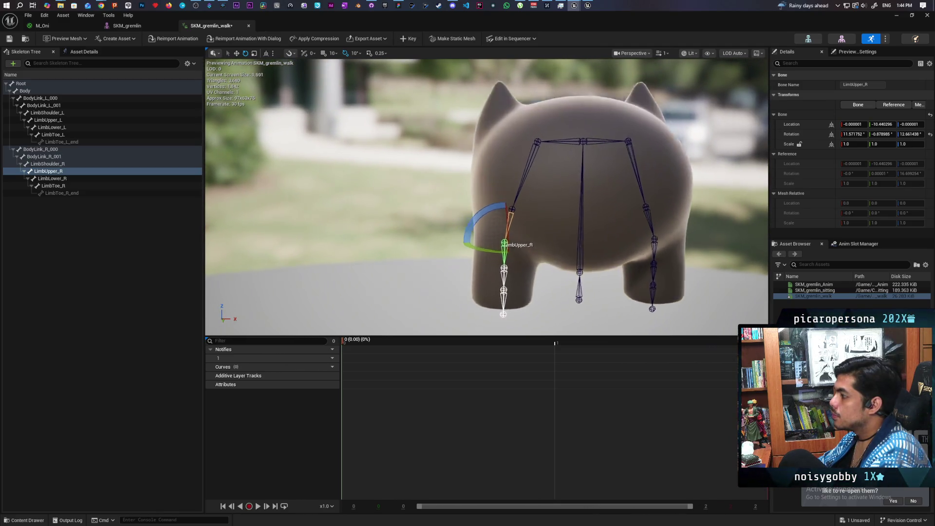
{"action": "mouse_move", "coordinate": [487, 195]}
{"action": "left_mouse_down"}
{"action": "mouse_move", "coordinate": [628, 195]}
{"action": "mouse_move", "coordinate": [438, 246]}
{"action": "left_mouse_up"}
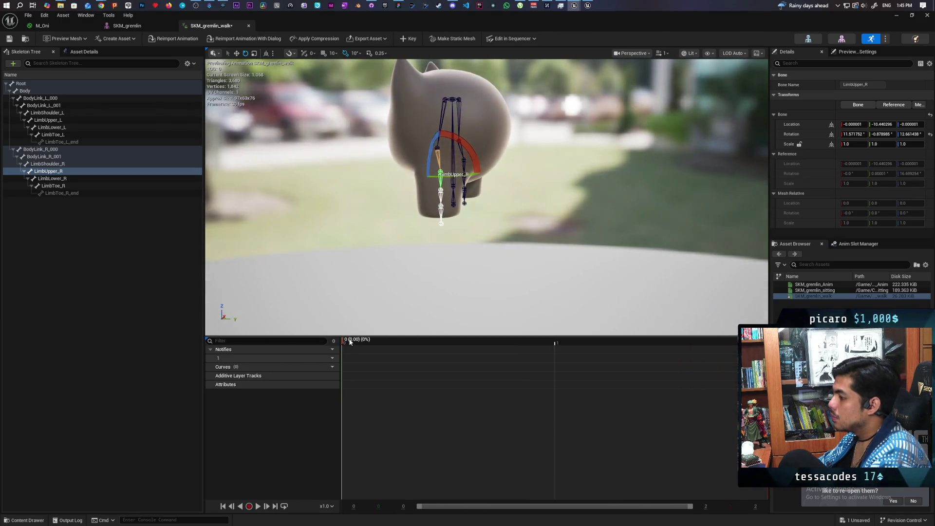
Scrub to preview the new leg pose, return to frame 0, and review the animation slot settings.
{"action": "left_click_drag", "start_coordinate": [343, 344], "coordinate": [444, 342]}
{"action": "mouse_move", "coordinate": [625, 340]}
{"action": "left_mouse_down"}
{"action": "mouse_move", "coordinate": [353, 353]}
{"action": "mouse_move", "coordinate": [616, 353]}
{"action": "mouse_move", "coordinate": [342, 364]}
{"action": "mouse_move", "coordinate": [587, 363]}
{"action": "mouse_move", "coordinate": [562, 372]}
{"action": "left_mouse_up"}
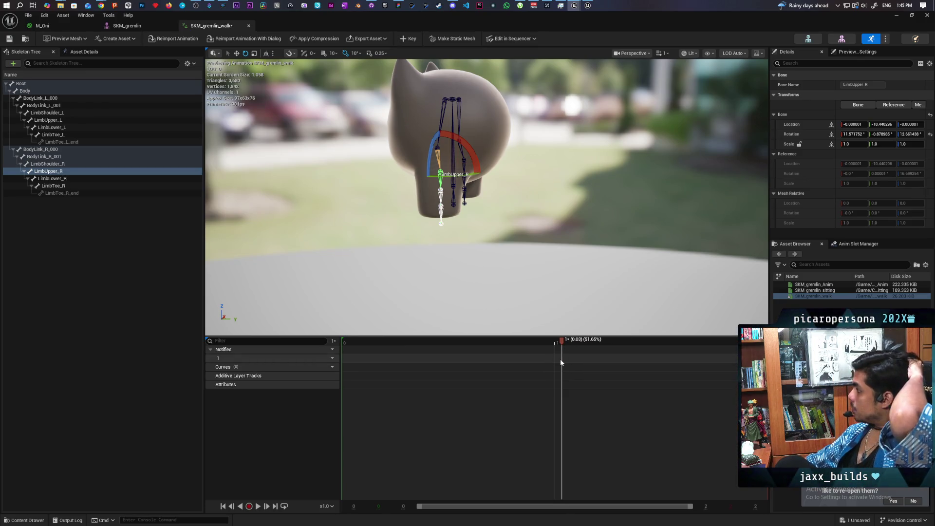
{"action": "left_click", "coordinate": [844, 245]}
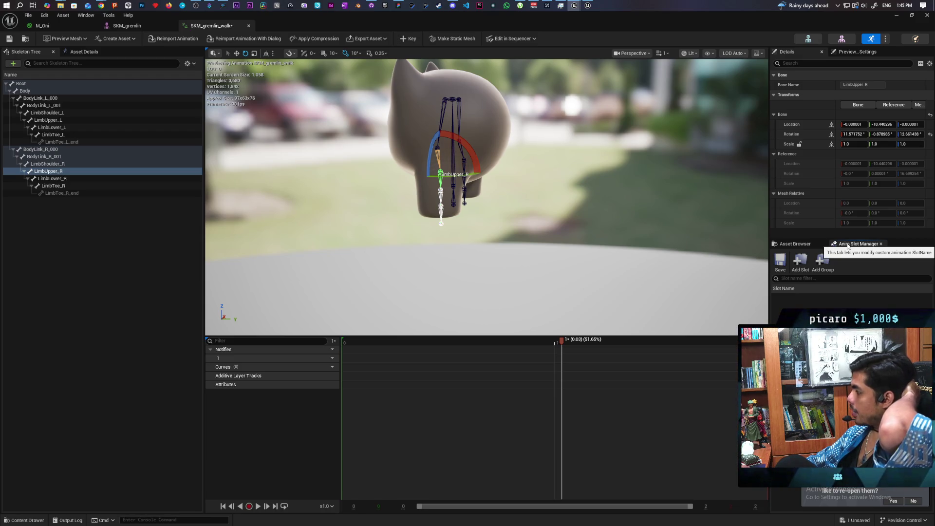
{"action": "left_click", "coordinate": [793, 245]}
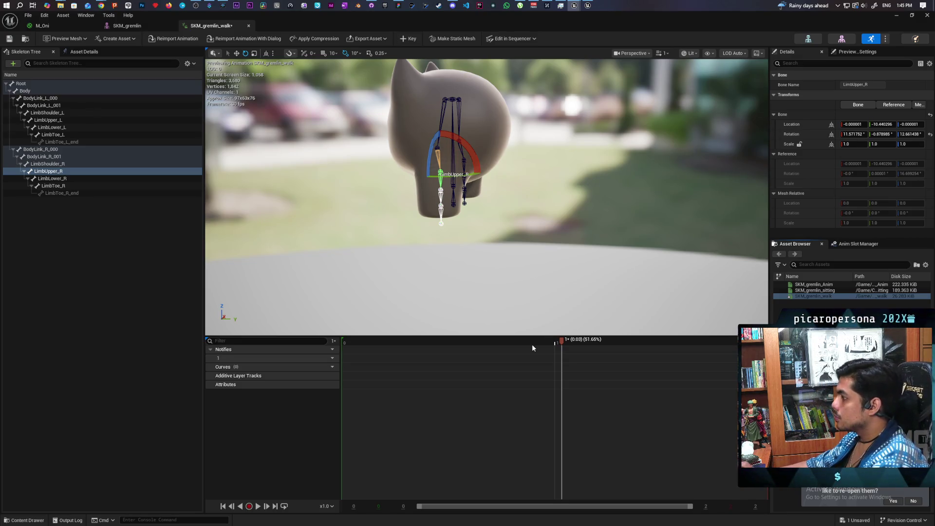
Switch the timeline's time format to Seconds.
{"action": "right_click", "coordinate": [593, 387]}
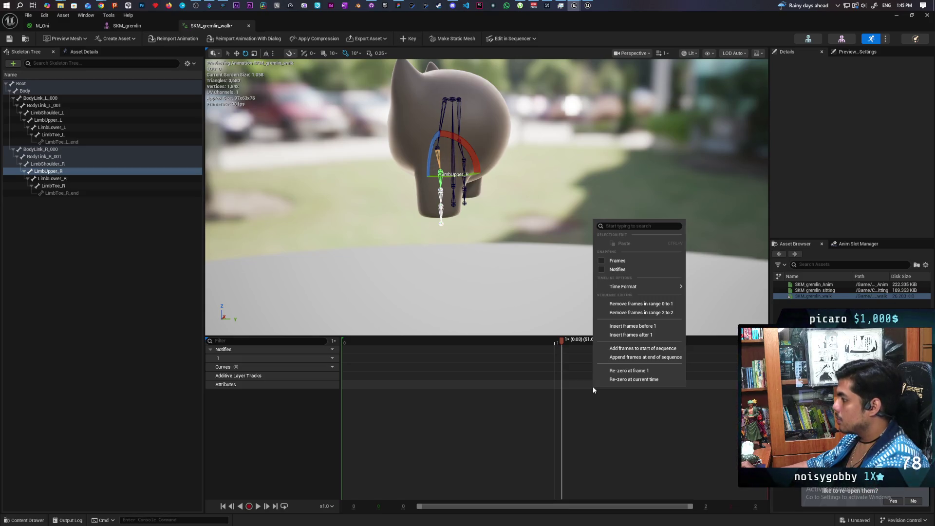
{"action": "mouse_move", "coordinate": [648, 286]}
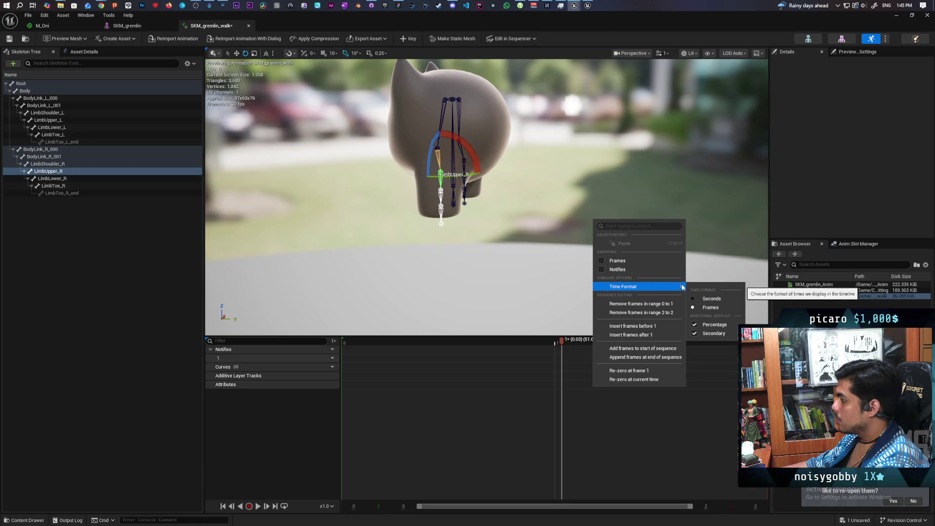
{"action": "left_click", "coordinate": [706, 299]}
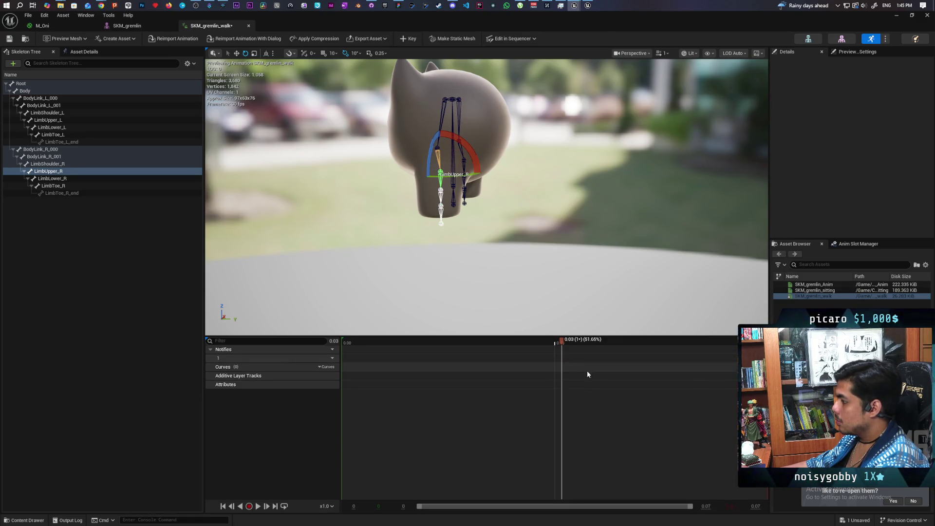
Add 10 frames to the start of the sequence.
{"action": "right_click", "coordinate": [577, 408]}
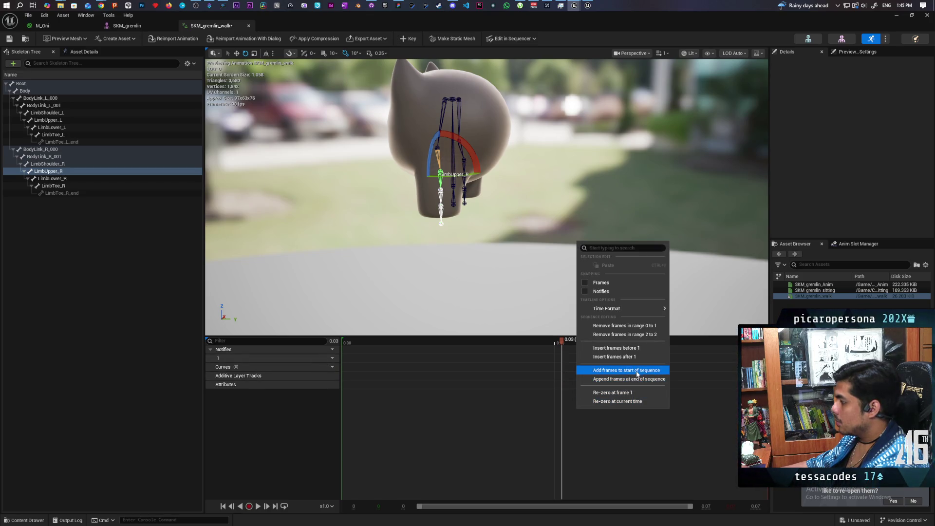
{"action": "left_click", "coordinate": [643, 349]}
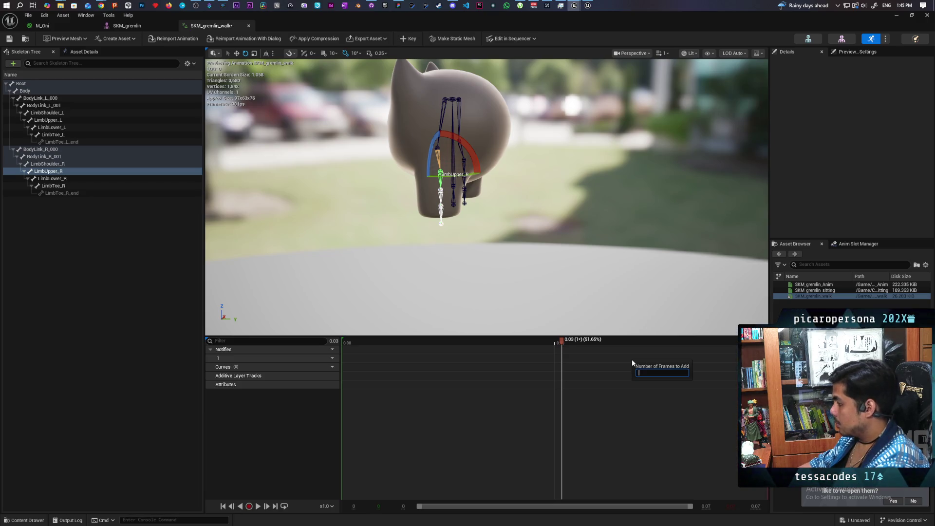
{"action": "type", "text": "10"}
{"action": "key", "text": "Return"}
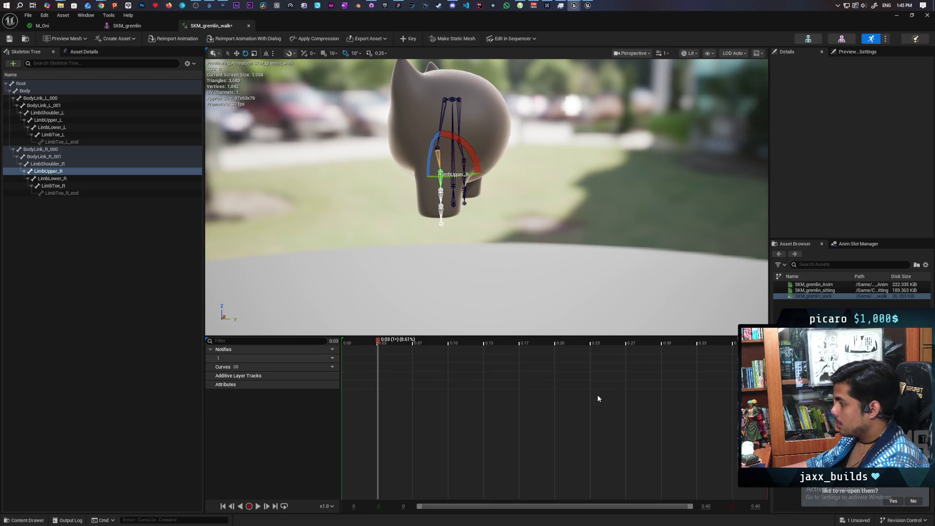
Scrub and play the lengthened animation, then set the playhead to 0.07.
{"action": "mouse_move", "coordinate": [379, 342]}
{"action": "left_mouse_down"}
{"action": "mouse_move", "coordinate": [613, 349]}
{"action": "mouse_move", "coordinate": [320, 351]}
{"action": "left_mouse_up"}
{"action": "key", "text": "space"}
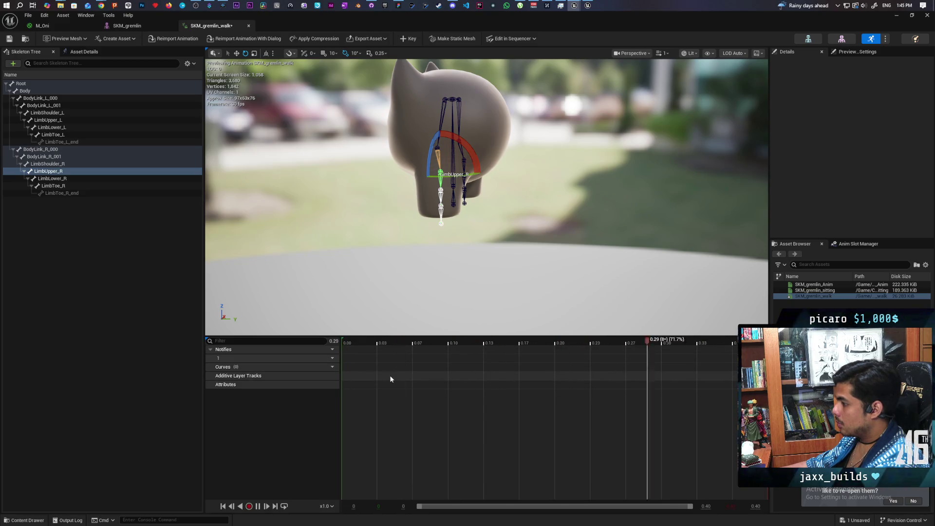
{"action": "left_click", "coordinate": [419, 382]}
{"action": "right_click", "coordinate": [421, 385]}
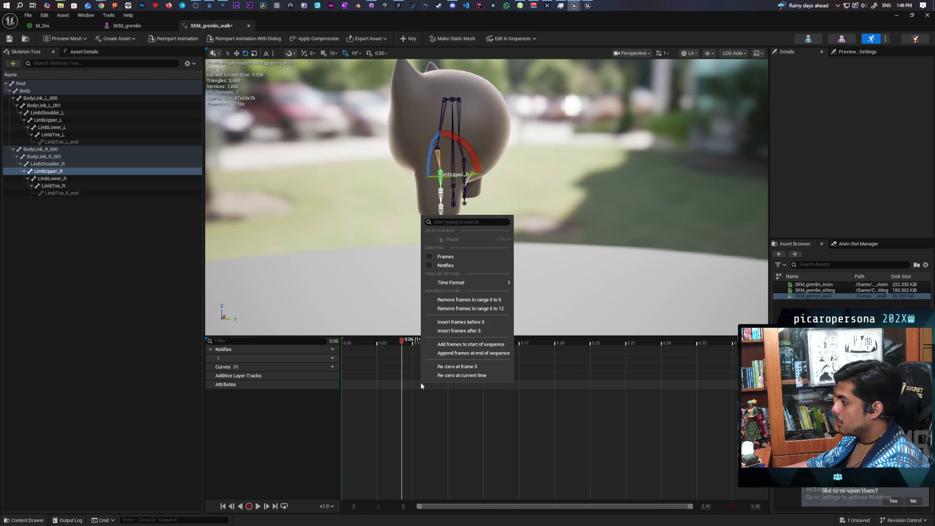
{"action": "left_click", "coordinate": [414, 343]}
{"action": "left_click", "coordinate": [412, 344]}
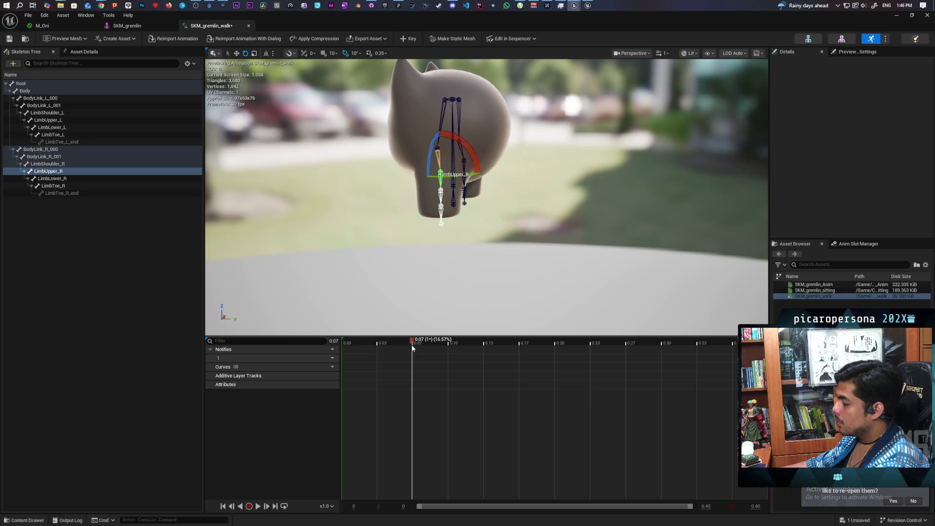
{"action": "right_click", "coordinate": [403, 370]}
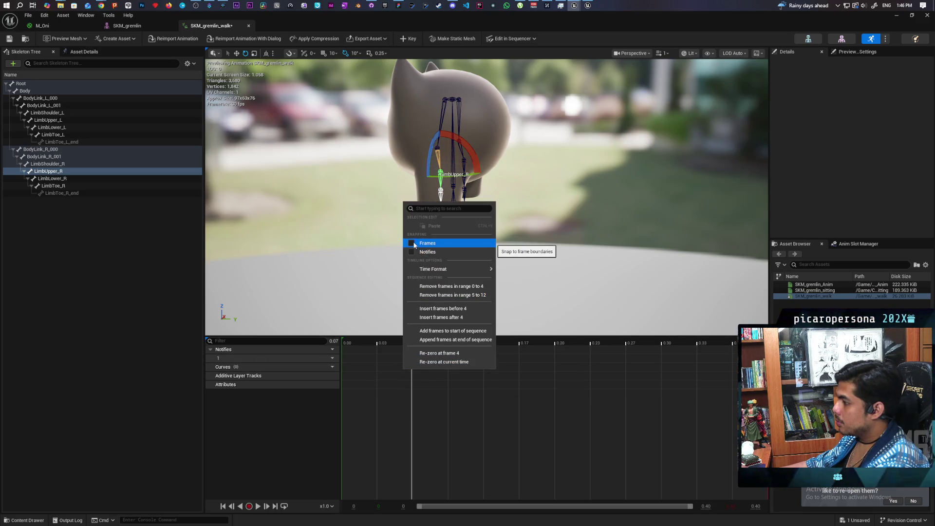
{"action": "left_click", "coordinate": [390, 394]}
{"action": "mouse_move", "coordinate": [413, 343]}
{"action": "left_mouse_down"}
{"action": "mouse_move", "coordinate": [449, 344]}
{"action": "mouse_move", "coordinate": [399, 347]}
{"action": "mouse_move", "coordinate": [446, 360]}
{"action": "mouse_move", "coordinate": [438, 342]}
{"action": "mouse_move", "coordinate": [462, 343]}
{"action": "mouse_move", "coordinate": [334, 349]}
{"action": "mouse_move", "coordinate": [413, 365]}
{"action": "mouse_move", "coordinate": [378, 340]}
{"action": "mouse_move", "coordinate": [447, 342]}
{"action": "mouse_move", "coordinate": [327, 347]}
{"action": "left_mouse_up"}
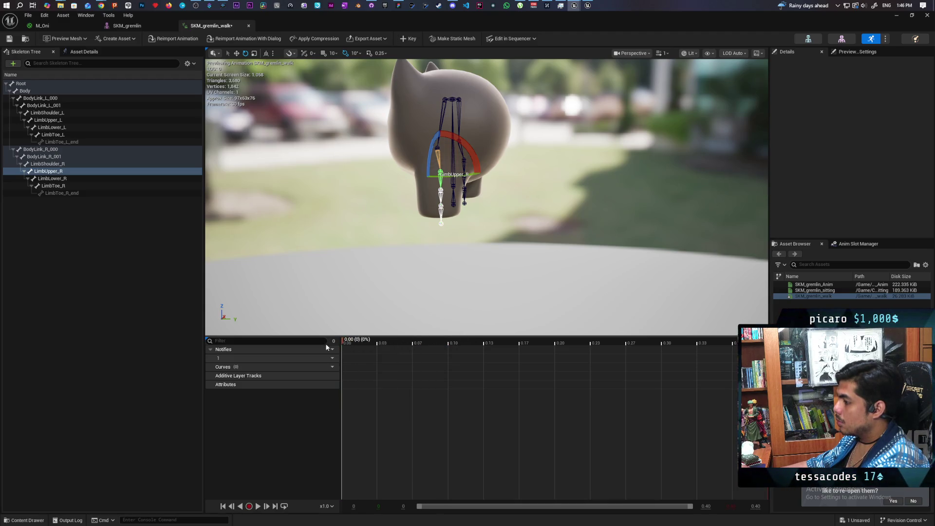
Rotate LimbUpper_R -20° twice and LimbShoulder_R -20° to swing the leg forward, then advance the timeline.
{"action": "mouse_move", "coordinate": [472, 157]}
{"action": "left_mouse_down"}
{"action": "mouse_move", "coordinate": [389, 171]}
{"action": "mouse_move", "coordinate": [395, 189]}
{"action": "mouse_move", "coordinate": [389, 173]}
{"action": "left_mouse_up"}
{"action": "left_click", "coordinate": [469, 154]}
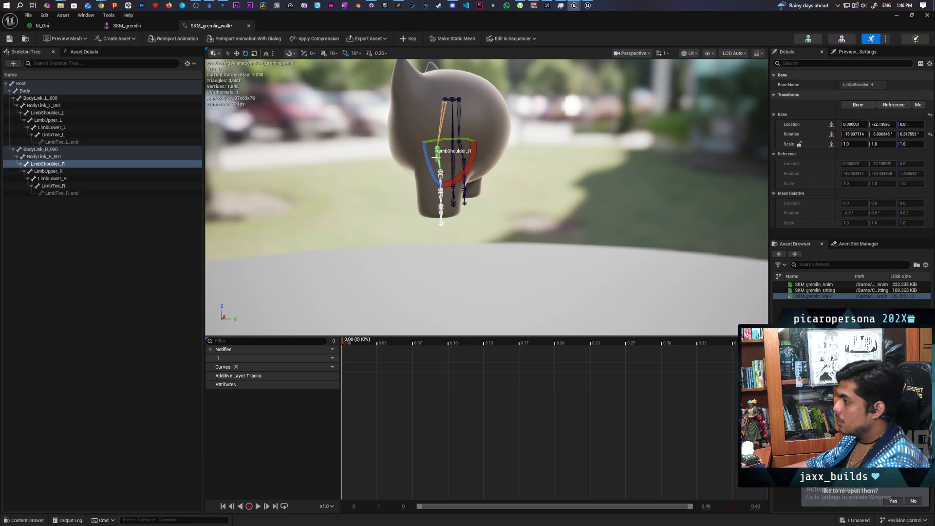
{"action": "left_click_drag", "start_coordinate": [469, 154], "coordinate": [395, 182]}
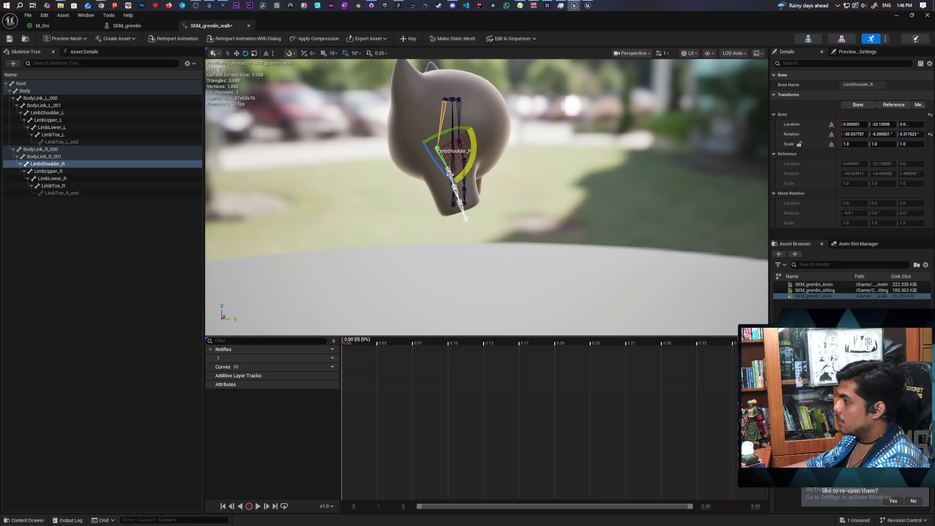
{"action": "key", "text": "Escape"}
{"action": "left_click", "coordinate": [452, 107]}
{"action": "left_click", "coordinate": [448, 170]}
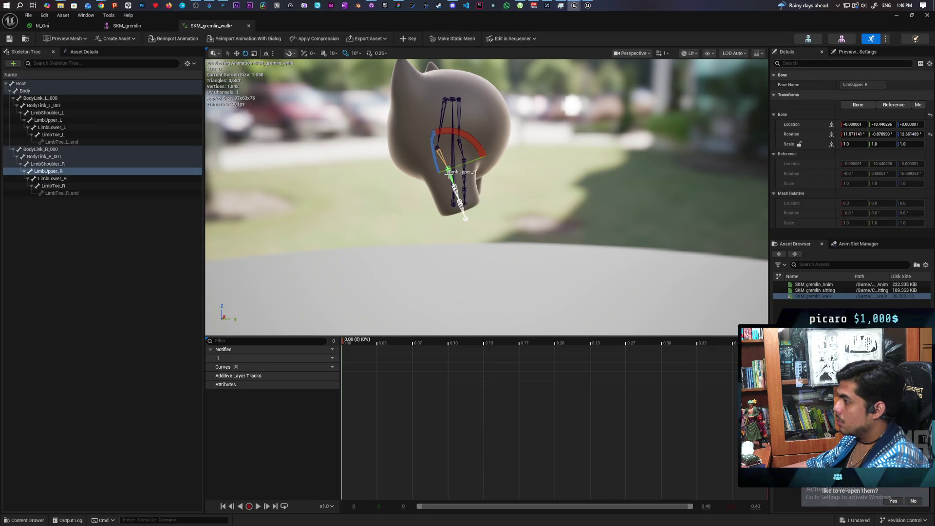
{"action": "mouse_move", "coordinate": [474, 144]}
{"action": "left_mouse_down"}
{"action": "mouse_move", "coordinate": [411, 193]}
{"action": "mouse_move", "coordinate": [411, 185]}
{"action": "left_mouse_up"}
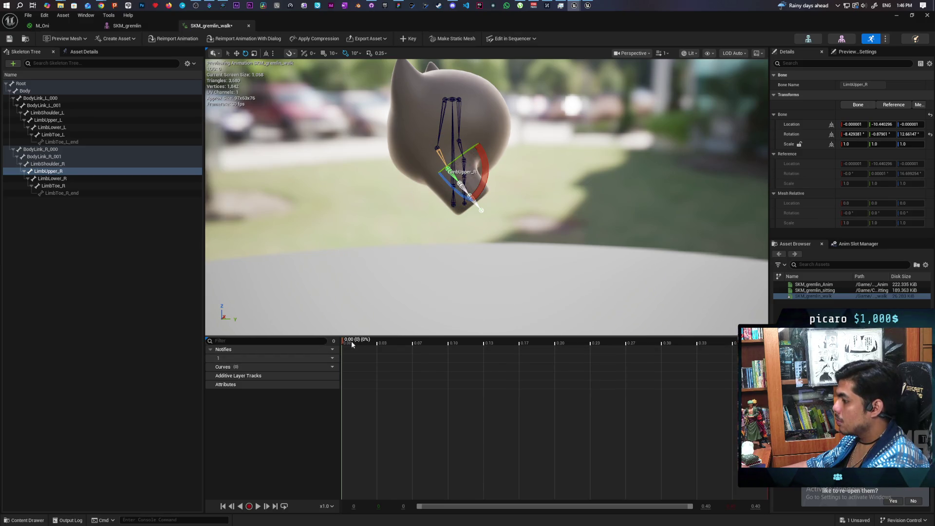
{"action": "mouse_move", "coordinate": [354, 344]}
{"action": "left_mouse_down"}
{"action": "mouse_move", "coordinate": [594, 362]}
{"action": "mouse_move", "coordinate": [555, 364]}
{"action": "left_mouse_up"}
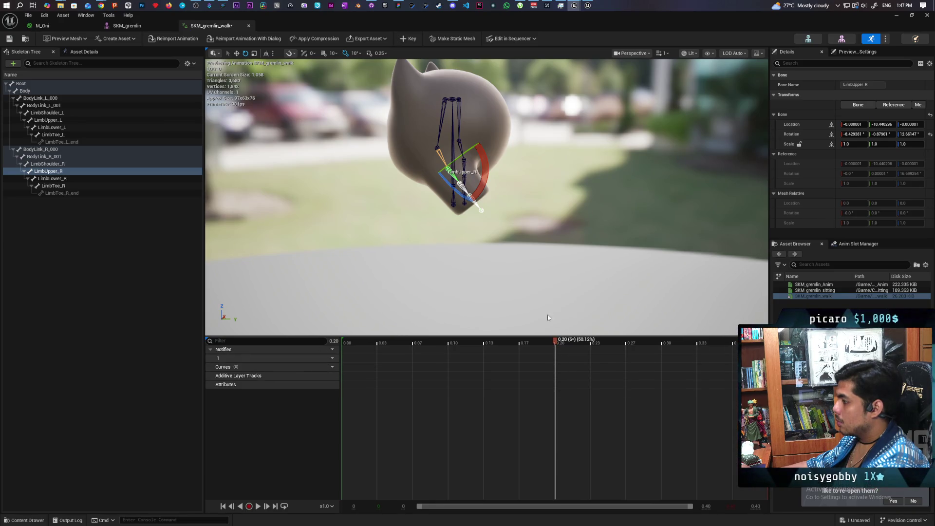
Rotate LimbShoulder_R back 20° then 10°, and LimbUpper_R 30° then back 10°.
{"action": "left_click", "coordinate": [486, 174]}
{"action": "left_click", "coordinate": [485, 170]}
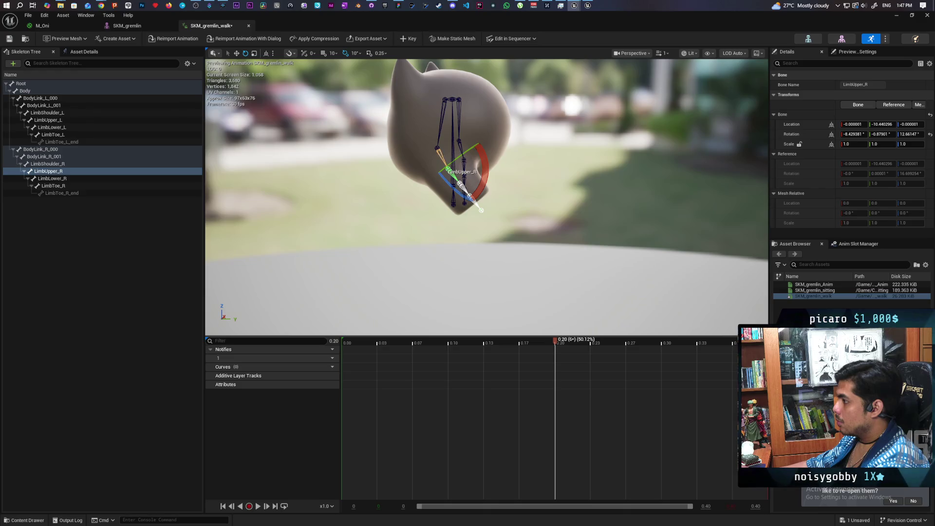
{"action": "left_click", "coordinate": [440, 155]}
{"action": "mouse_move", "coordinate": [470, 150]}
{"action": "left_mouse_down"}
{"action": "mouse_move", "coordinate": [403, 188]}
{"action": "mouse_move", "coordinate": [401, 161]}
{"action": "left_mouse_up"}
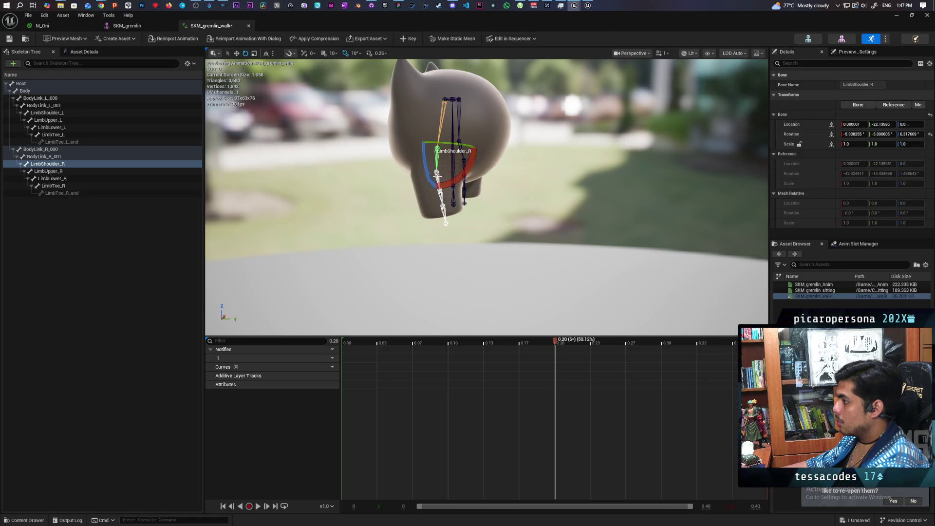
{"action": "left_click", "coordinate": [437, 174]}
{"action": "mouse_move", "coordinate": [462, 155]}
{"action": "left_mouse_down"}
{"action": "mouse_move", "coordinate": [386, 181]}
{"action": "mouse_move", "coordinate": [382, 163]}
{"action": "mouse_move", "coordinate": [393, 151]}
{"action": "left_mouse_up"}
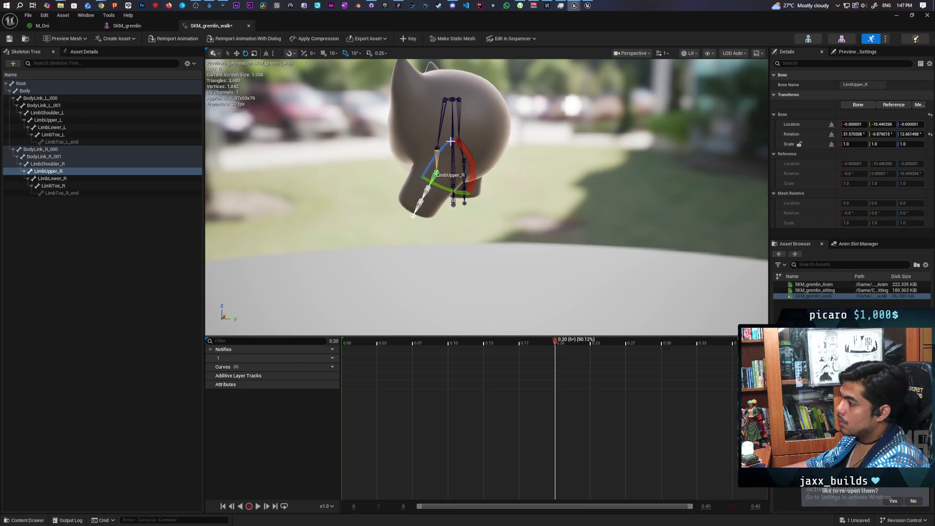
{"action": "left_click_drag", "start_coordinate": [465, 174], "coordinate": [403, 156]}
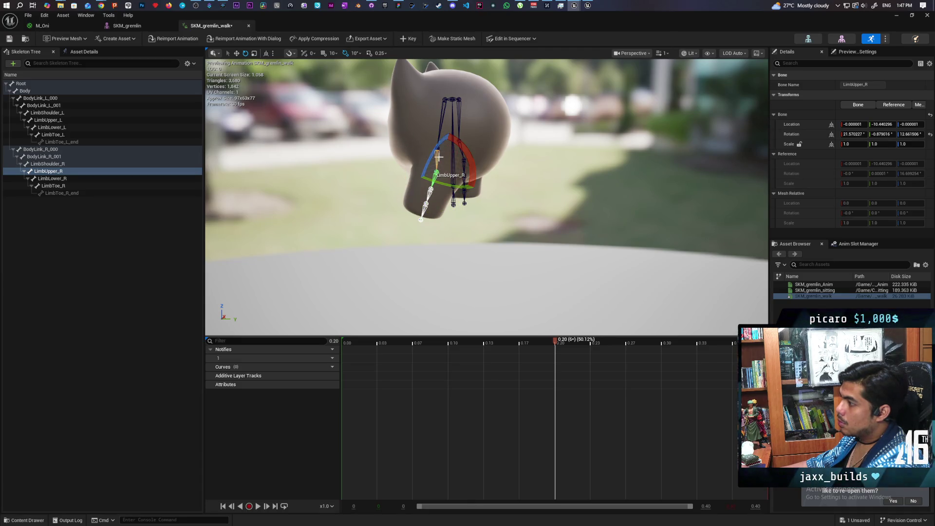
{"action": "left_click", "coordinate": [439, 156]}
{"action": "left_click_drag", "start_coordinate": [461, 142], "coordinate": [403, 145]}
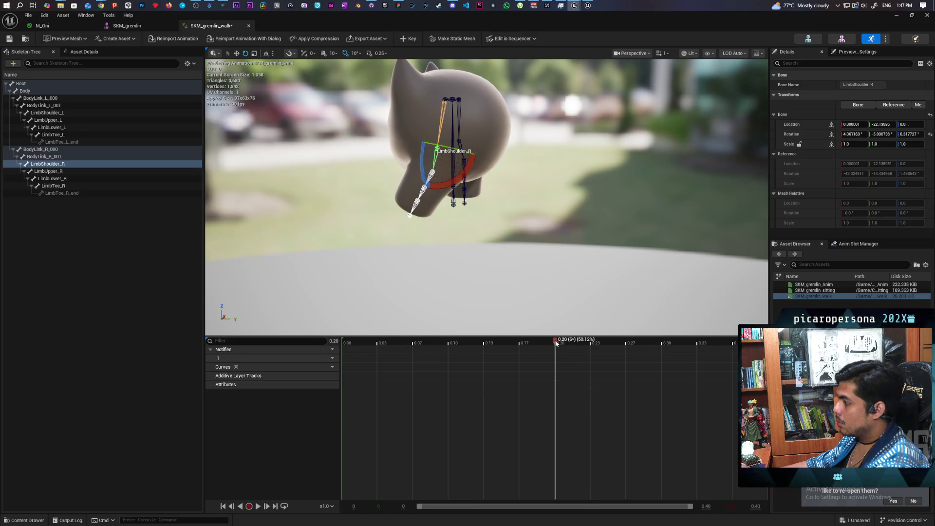
Scrub the timeline near the start and 0.08, then settle on 0.20.
{"action": "left_click_drag", "start_coordinate": [557, 345], "coordinate": [321, 347]}
{"action": "left_click_drag", "start_coordinate": [552, 352], "coordinate": [554, 358]}
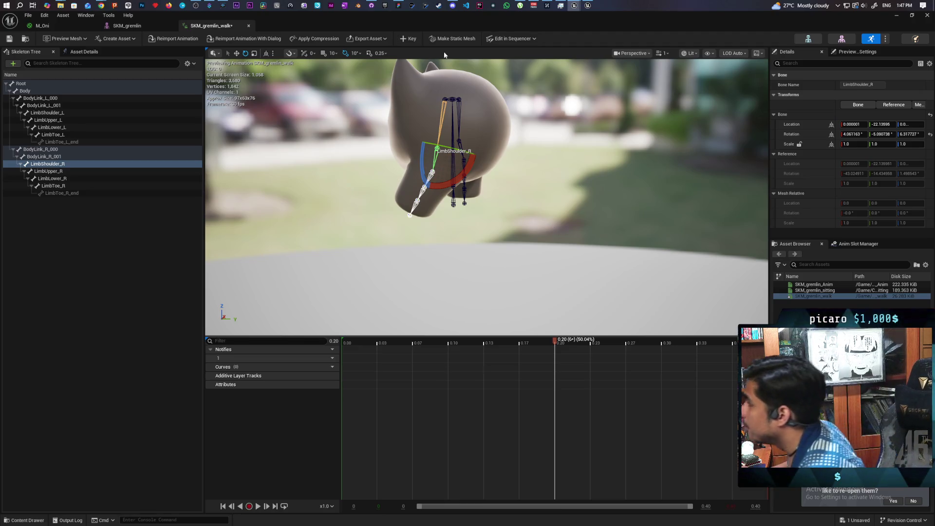
{"action": "left_click", "coordinate": [421, 344]}
{"action": "left_click_drag", "start_coordinate": [420, 344], "coordinate": [304, 346]}
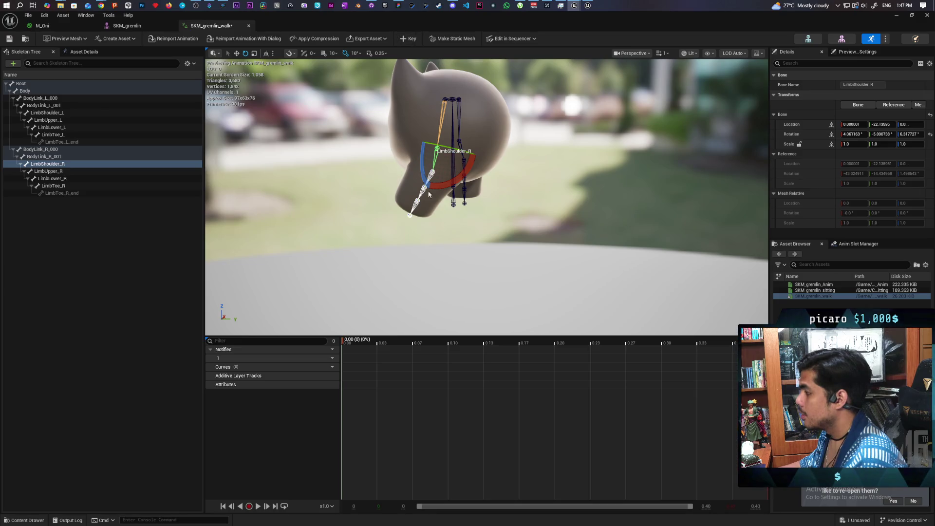
{"action": "left_click_drag", "start_coordinate": [533, 357], "coordinate": [555, 359]}
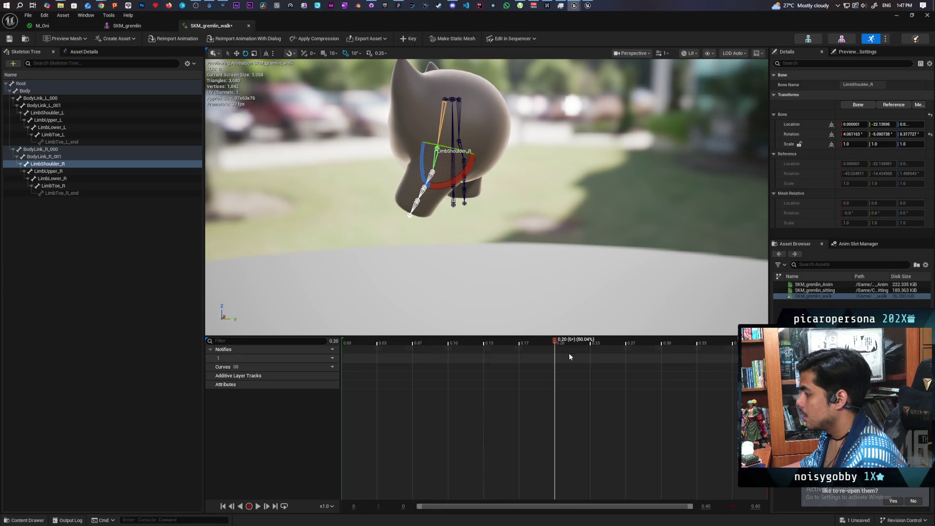
Key the posed leg bones onto additive tracks and add a key for the start pose.
{"action": "left_click", "coordinate": [411, 40]}
{"action": "left_click", "coordinate": [516, 343]}
{"action": "mouse_move", "coordinate": [517, 344]}
{"action": "left_mouse_down"}
{"action": "mouse_move", "coordinate": [536, 346]}
{"action": "mouse_move", "coordinate": [325, 349]}
{"action": "mouse_move", "coordinate": [588, 370]}
{"action": "mouse_move", "coordinate": [302, 376]}
{"action": "left_mouse_up"}
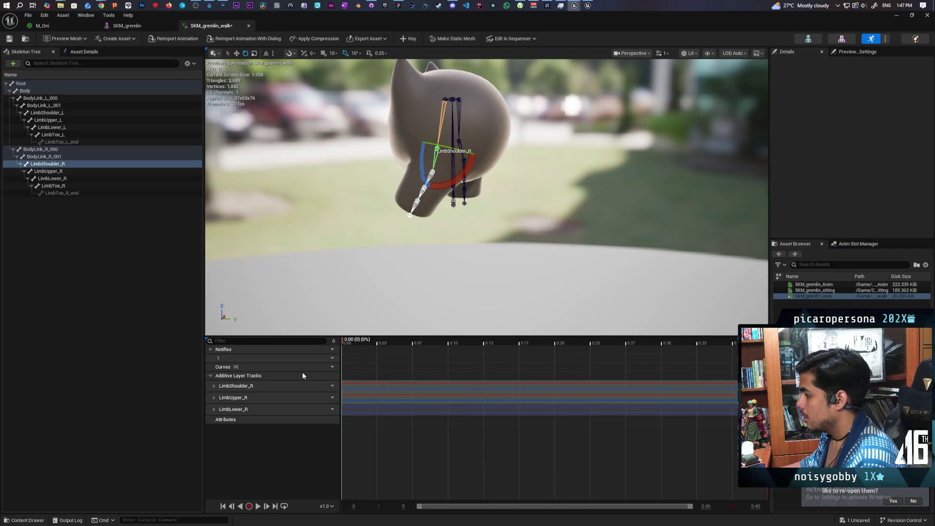
{"action": "left_click", "coordinate": [404, 43]}
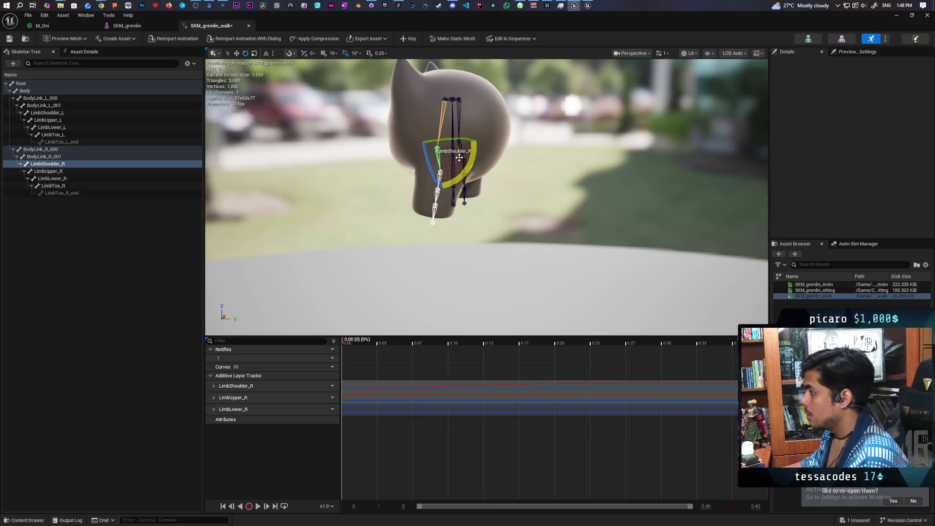
Pose the start frame: LimbShoulder_R -10° twice and LimbUpper_R -40°, with a slight tweak.
{"action": "left_click_drag", "start_coordinate": [460, 180], "coordinate": [400, 161]}
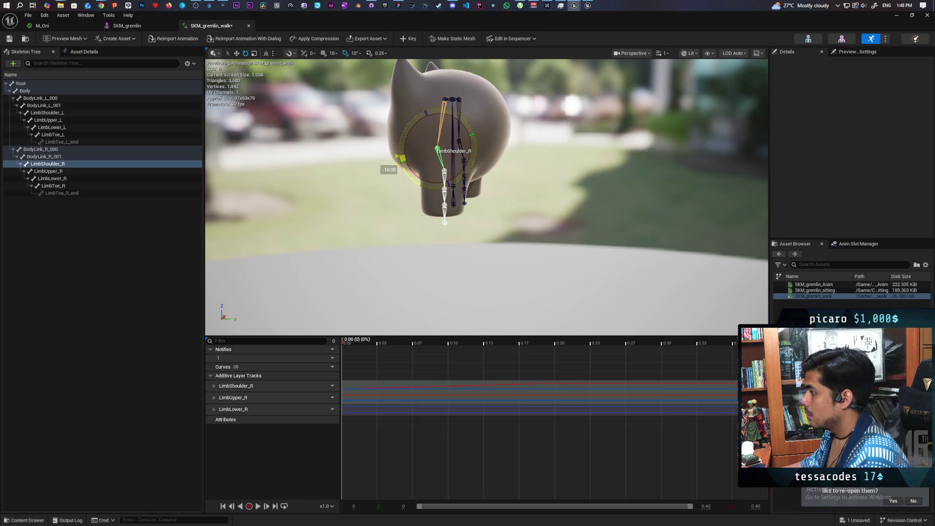
{"action": "left_click", "coordinate": [445, 175]}
{"action": "left_click", "coordinate": [446, 176]}
{"action": "mouse_move", "coordinate": [470, 164]}
{"action": "left_mouse_down"}
{"action": "mouse_move", "coordinate": [397, 173]}
{"action": "mouse_move", "coordinate": [390, 179]}
{"action": "mouse_move", "coordinate": [418, 218]}
{"action": "mouse_move", "coordinate": [412, 213]}
{"action": "left_mouse_up"}
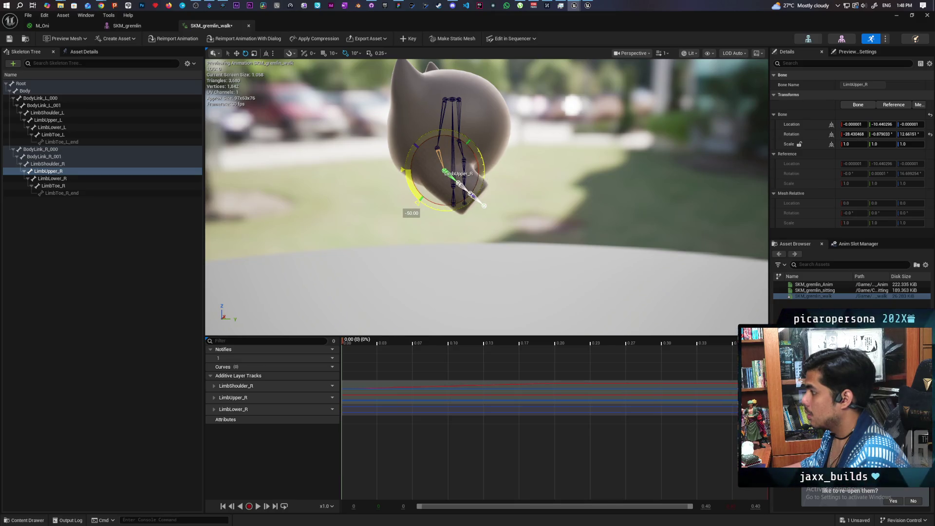
{"action": "left_click", "coordinate": [442, 154]}
{"action": "left_click_drag", "start_coordinate": [472, 148], "coordinate": [418, 201]}
{"action": "left_click", "coordinate": [452, 176]}
{"action": "left_click_drag", "start_coordinate": [476, 155], "coordinate": [476, 155]}
Key the current leg pose at 0.20 and preview the interpolated leg swing.
{"action": "left_click_drag", "start_coordinate": [348, 345], "coordinate": [606, 347]}
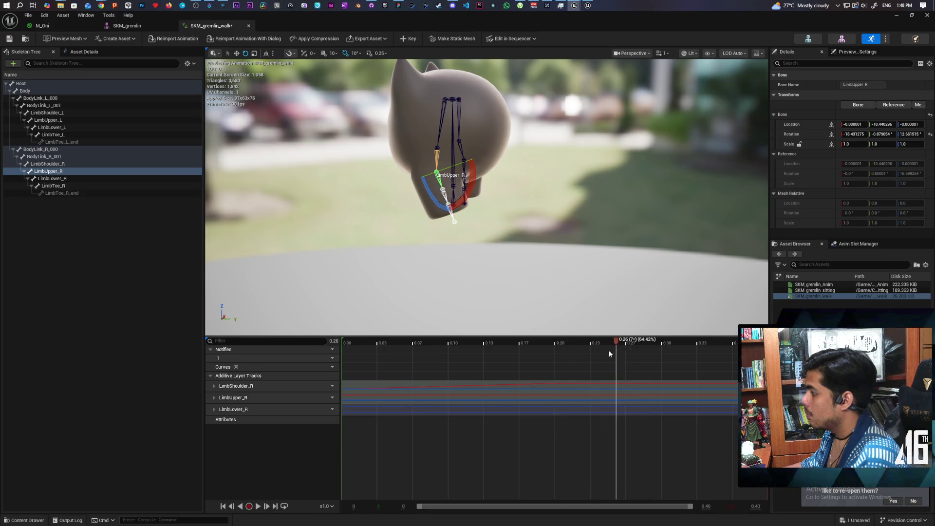
{"action": "mouse_move", "coordinate": [534, 358]}
{"action": "left_mouse_down"}
{"action": "mouse_move", "coordinate": [580, 355]}
{"action": "mouse_move", "coordinate": [558, 359]}
{"action": "left_mouse_up"}
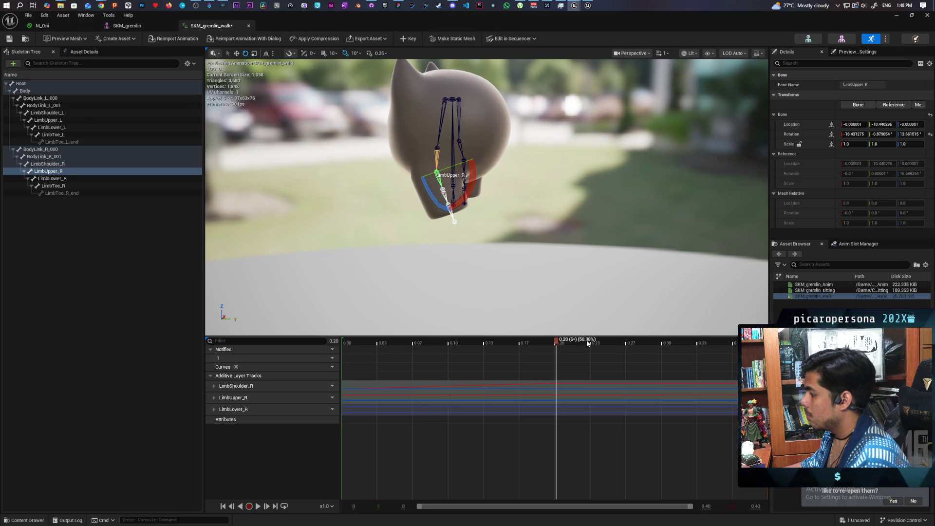
{"action": "left_click", "coordinate": [411, 40]}
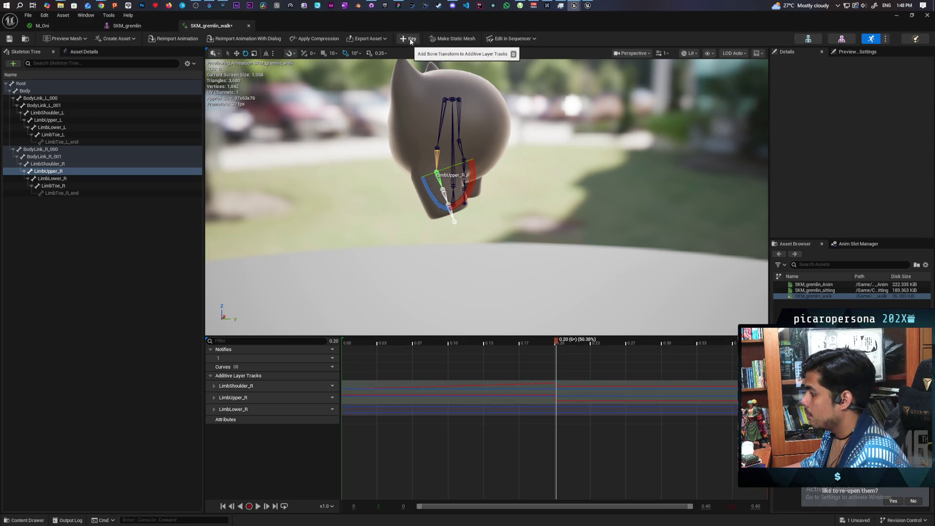
{"action": "mouse_move", "coordinate": [558, 343]}
{"action": "left_mouse_down"}
{"action": "mouse_move", "coordinate": [367, 346]}
{"action": "mouse_move", "coordinate": [580, 364]}
{"action": "mouse_move", "coordinate": [352, 363]}
{"action": "mouse_move", "coordinate": [341, 370]}
{"action": "mouse_move", "coordinate": [504, 378]}
{"action": "mouse_move", "coordinate": [475, 370]}
{"action": "left_mouse_up"}
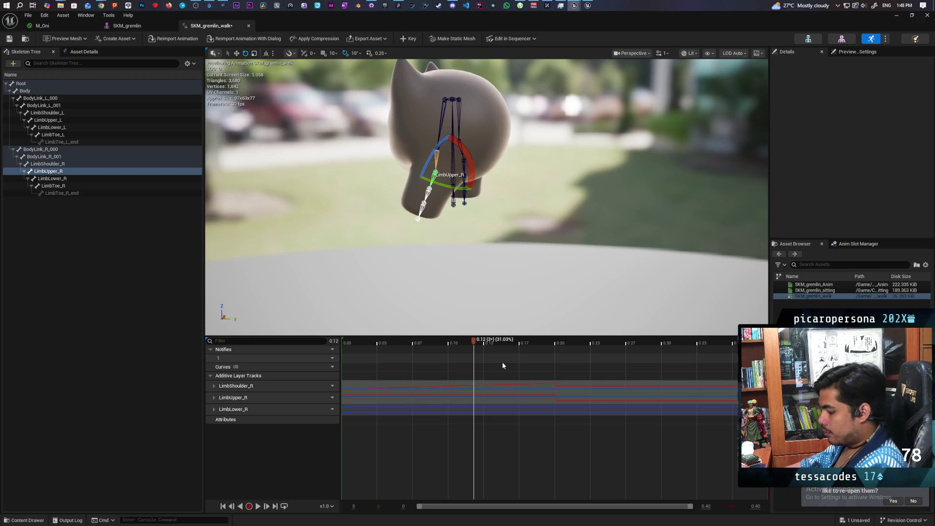
Undo the last four bone rotations and re-add keys for the leg bones on additive tracks.
{"action": "key", "text": "ctrl+z"}
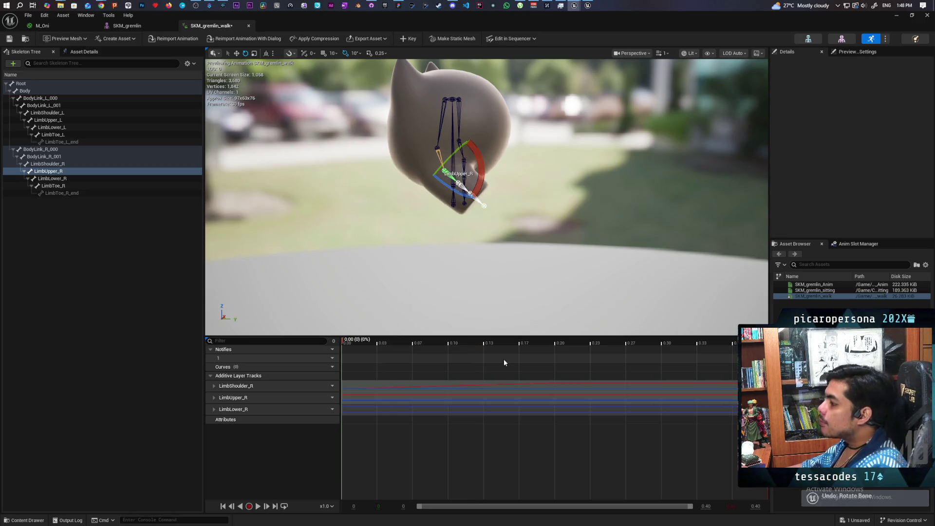
{"action": "key", "text": "ctrl+z"}
{"action": "key", "text": "ctrl+z"}
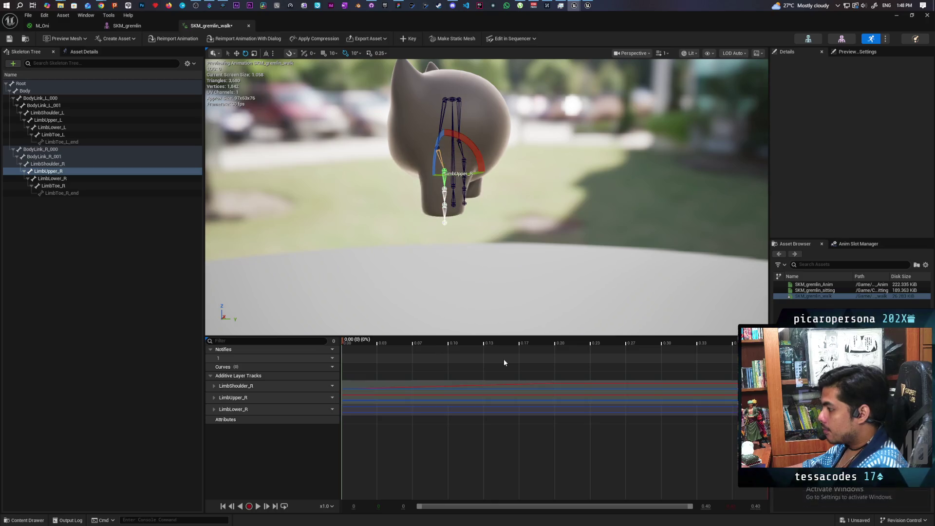
{"action": "key", "text": "ctrl+z"}
{"action": "key", "text": "ctrl+z"}
{"action": "key", "text": "ctrl+z"}
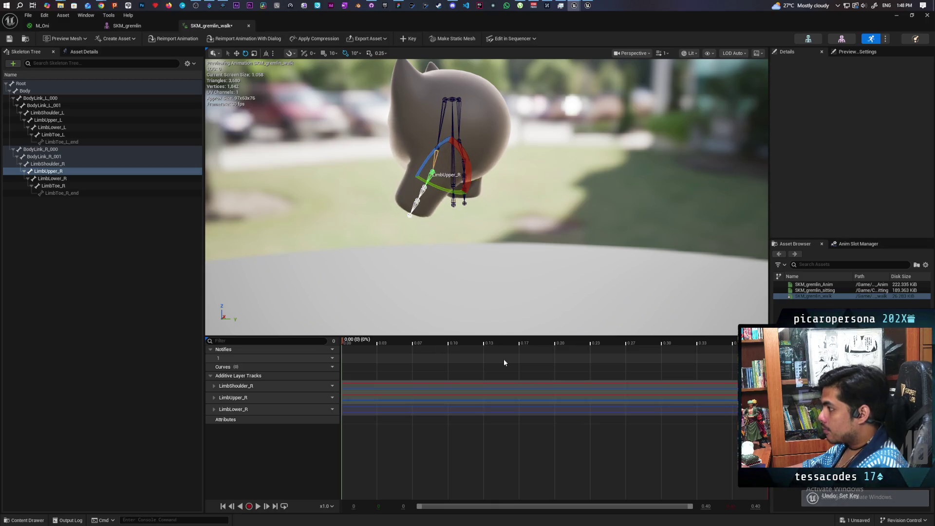
{"action": "key", "text": "ctrl+z"}
{"action": "key", "text": "ctrl+z"}
{"action": "key", "text": "ctrl+z"}
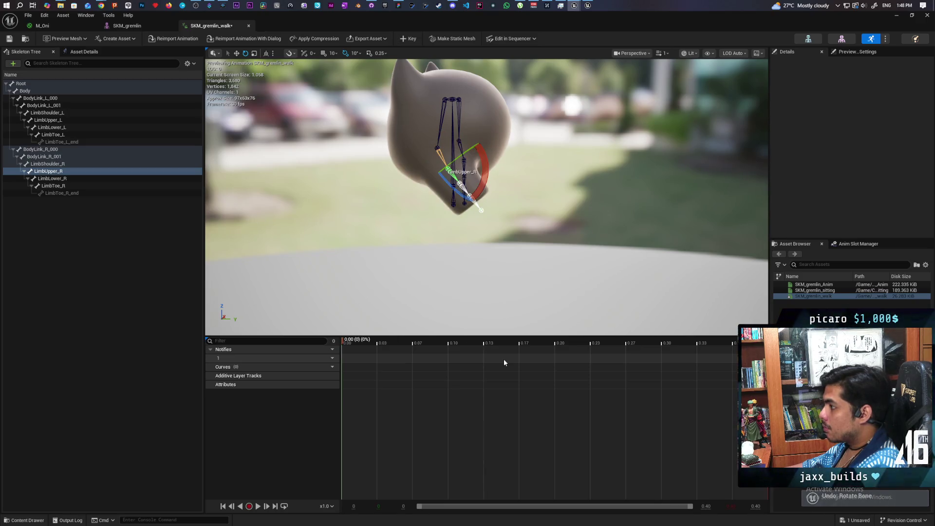
{"action": "left_click", "coordinate": [408, 39]}
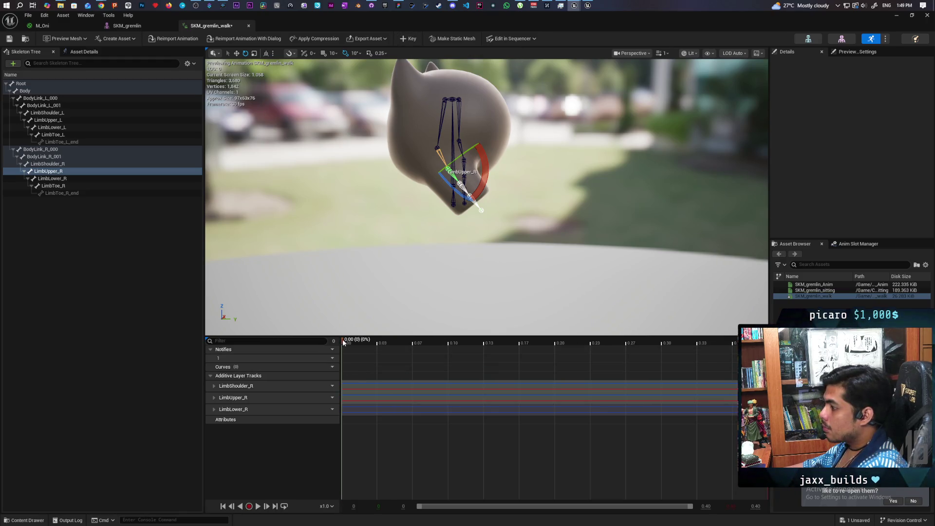
At 0.20, rotate LimbShoulder_R so the leg hangs down and LimbUpper_R 20°, then key the pose.
{"action": "left_click_drag", "start_coordinate": [344, 343], "coordinate": [453, 354]}
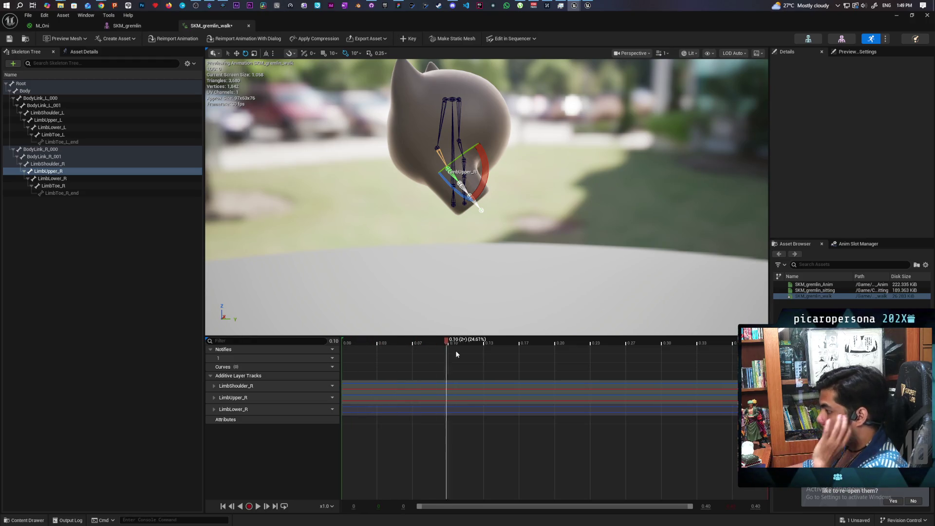
{"action": "left_click", "coordinate": [556, 360]}
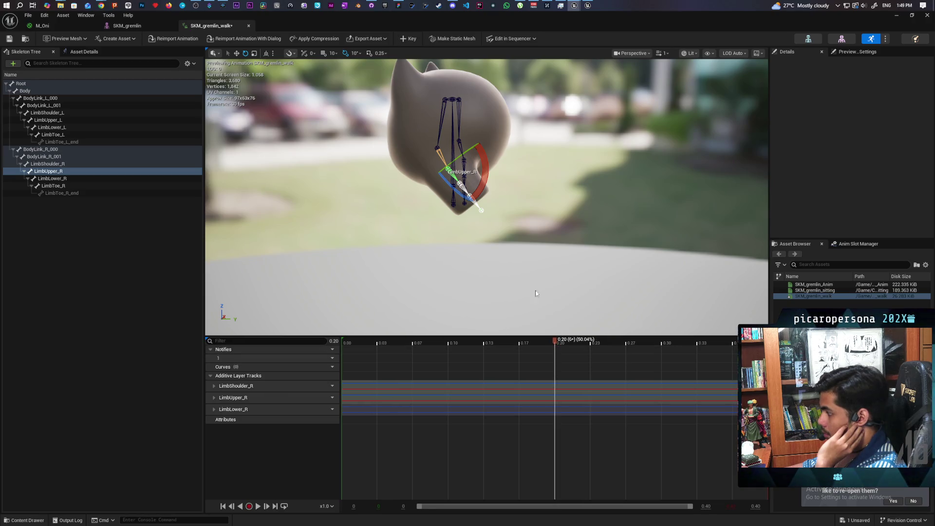
{"action": "left_click", "coordinate": [439, 155]}
{"action": "mouse_move", "coordinate": [473, 141]}
{"action": "left_mouse_down"}
{"action": "mouse_move", "coordinate": [468, 175]}
{"action": "mouse_move", "coordinate": [436, 160]}
{"action": "left_mouse_up"}
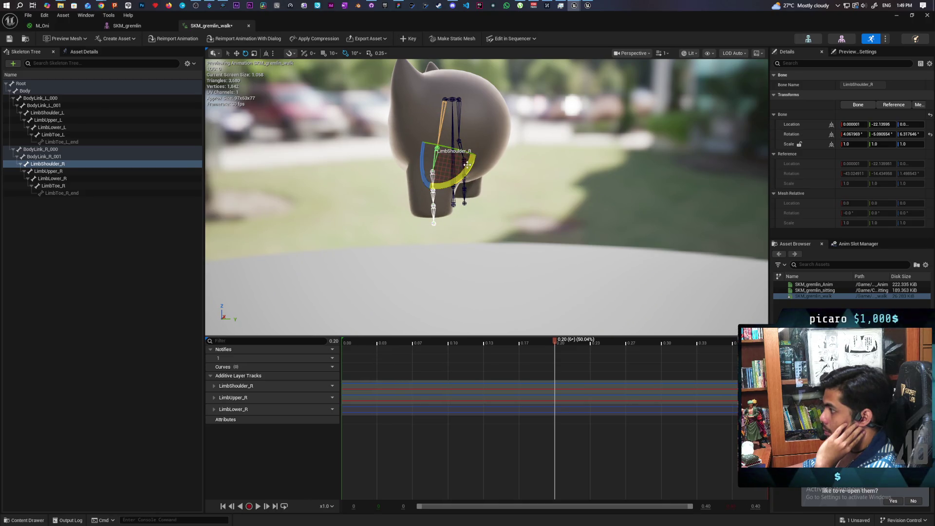
{"action": "left_click", "coordinate": [433, 173]}
{"action": "left_click_drag", "start_coordinate": [400, 186], "coordinate": [394, 168]}
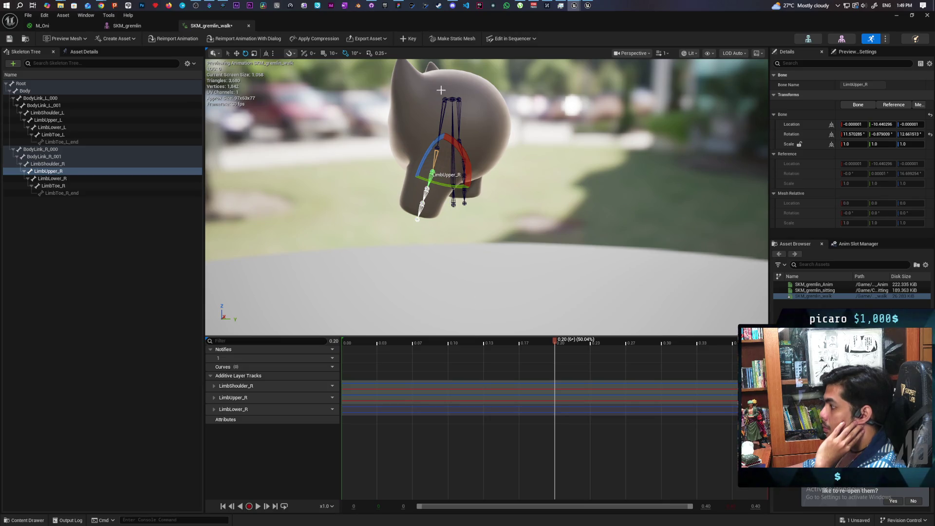
{"action": "left_click", "coordinate": [405, 39]}
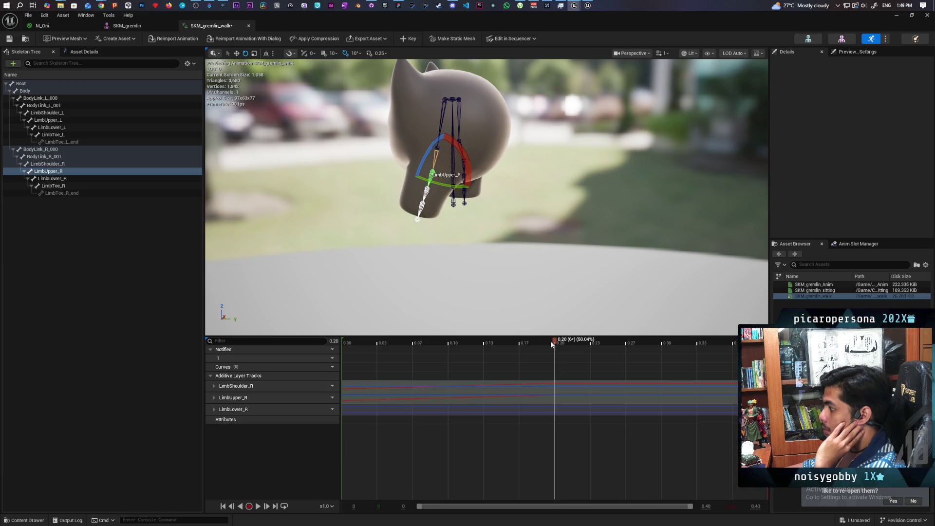
Scrub through the animation to review the leg motion at 0.18 and 0.11 up close.
{"action": "mouse_move", "coordinate": [552, 341]}
{"action": "left_mouse_down"}
{"action": "mouse_move", "coordinate": [356, 344]}
{"action": "mouse_move", "coordinate": [589, 350]}
{"action": "mouse_move", "coordinate": [352, 345]}
{"action": "mouse_move", "coordinate": [578, 359]}
{"action": "mouse_move", "coordinate": [340, 366]}
{"action": "left_mouse_up"}
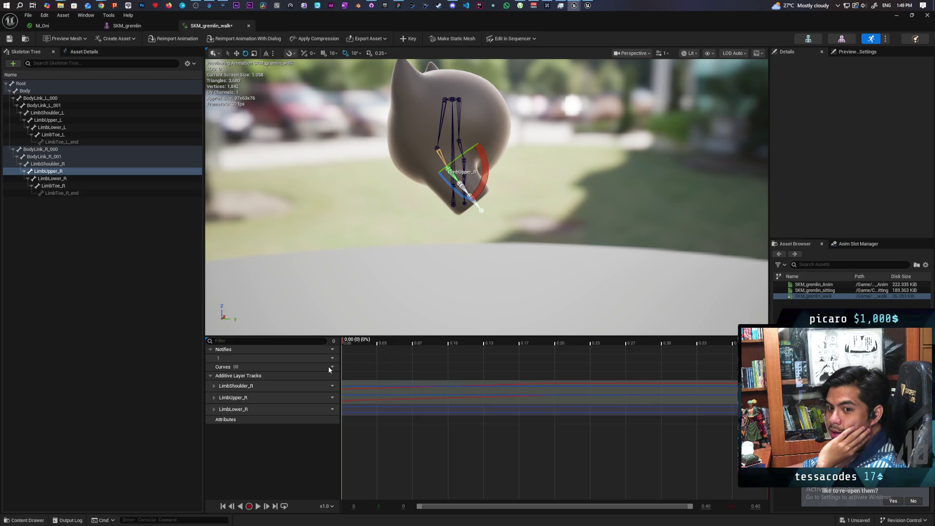
{"action": "mouse_move", "coordinate": [343, 365]}
{"action": "left_mouse_down"}
{"action": "mouse_move", "coordinate": [600, 387]}
{"action": "mouse_move", "coordinate": [370, 363]}
{"action": "mouse_move", "coordinate": [510, 364]}
{"action": "left_mouse_up"}
{"action": "mouse_move", "coordinate": [450, 363]}
{"action": "left_mouse_down"}
{"action": "mouse_move", "coordinate": [443, 369]}
{"action": "mouse_move", "coordinate": [453, 375]}
{"action": "left_mouse_up"}
{"action": "mouse_move", "coordinate": [405, 179]}
{"action": "left_mouse_down"}
{"action": "mouse_move", "coordinate": [370, 161]}
{"action": "mouse_move", "coordinate": [312, 160]}
{"action": "mouse_move", "coordinate": [390, 161]}
{"action": "mouse_move", "coordinate": [331, 171]}
{"action": "mouse_move", "coordinate": [390, 166]}
{"action": "mouse_move", "coordinate": [370, 169]}
{"action": "mouse_move", "coordinate": [344, 139]}
{"action": "left_mouse_up"}
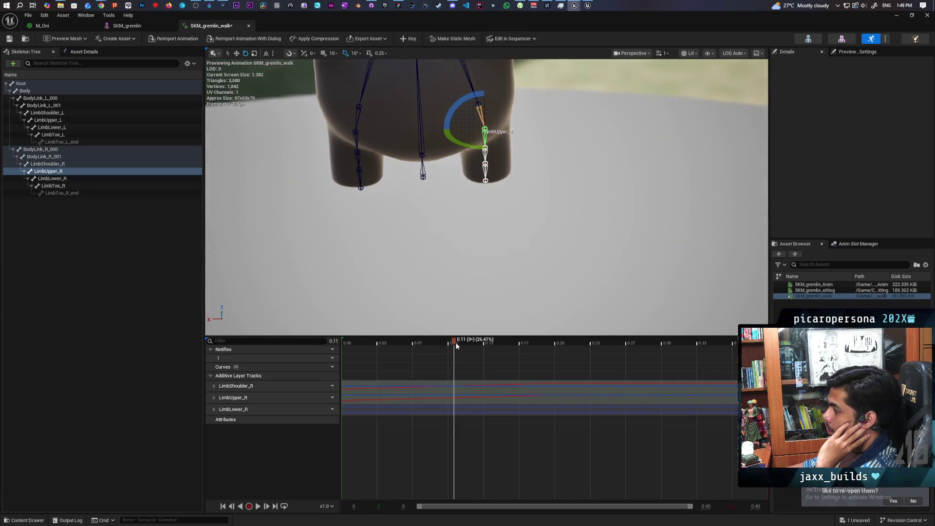
Review the leg swing around 0.15–0.16 and make the timeline panel slightly taller.
{"action": "mouse_move", "coordinate": [453, 345]}
{"action": "left_mouse_down"}
{"action": "mouse_move", "coordinate": [360, 343]}
{"action": "mouse_move", "coordinate": [542, 342]}
{"action": "mouse_move", "coordinate": [436, 350]}
{"action": "mouse_move", "coordinate": [483, 349]}
{"action": "left_mouse_up"}
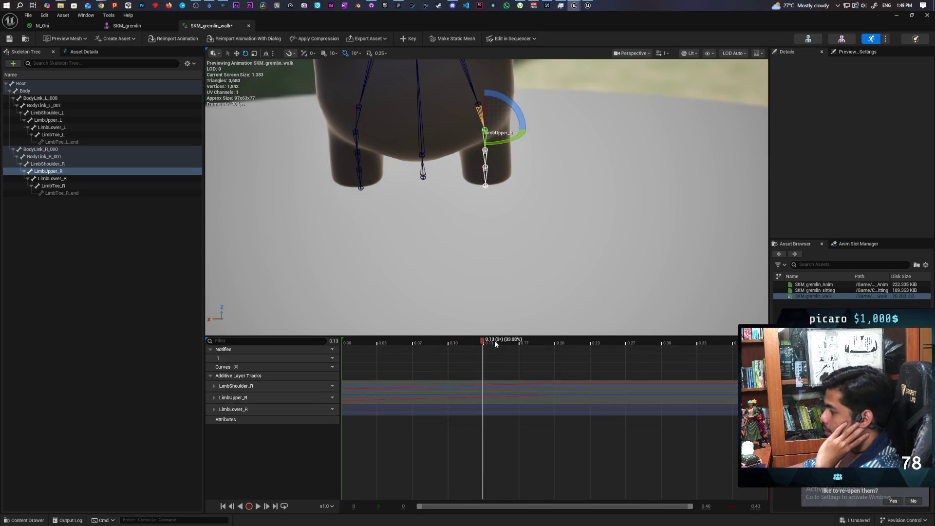
{"action": "left_click", "coordinate": [516, 347]}
{"action": "mouse_move", "coordinate": [517, 348]}
{"action": "left_mouse_down"}
{"action": "mouse_move", "coordinate": [599, 357]}
{"action": "mouse_move", "coordinate": [401, 390]}
{"action": "left_mouse_up"}
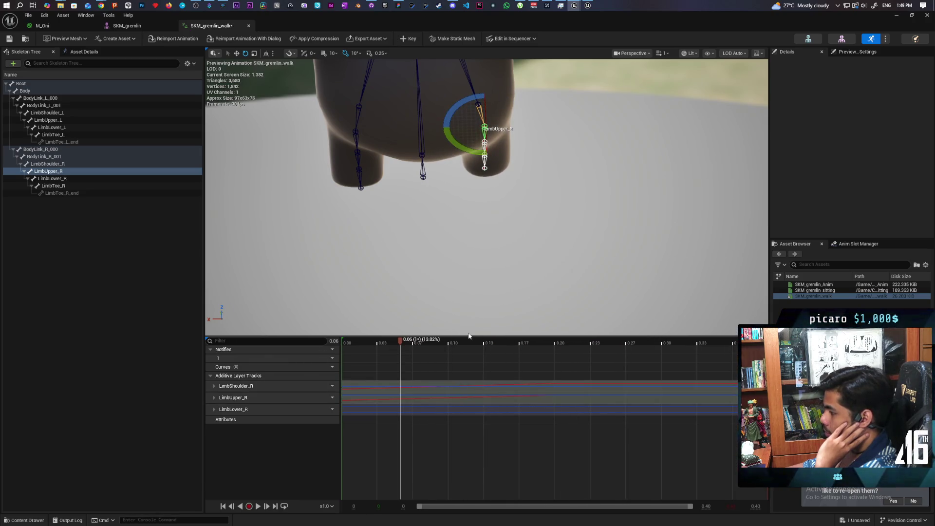
{"action": "mouse_move", "coordinate": [468, 337]}
{"action": "left_mouse_down"}
{"action": "mouse_move", "coordinate": [468, 269]}
{"action": "mouse_move", "coordinate": [468, 333]}
{"action": "left_mouse_up"}
Show LimbShoulder_R's Rotation rows, hide Translation, zoom to the keyed range and select Roll.
{"action": "left_click", "coordinate": [214, 383]}
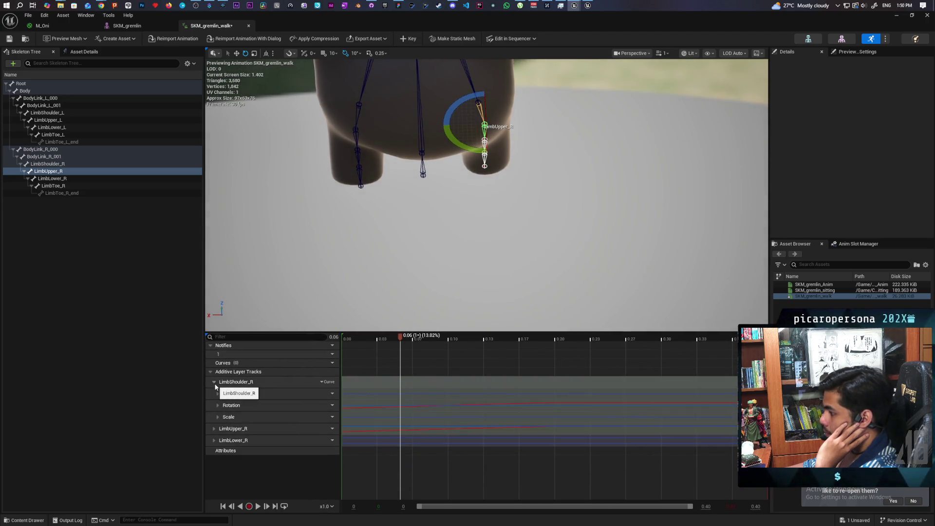
{"action": "left_click", "coordinate": [217, 394]}
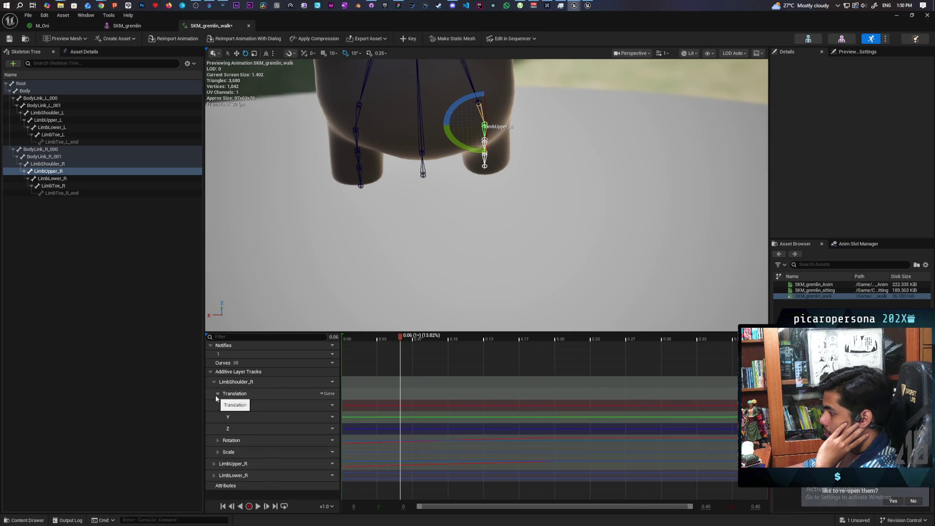
{"action": "left_click", "coordinate": [217, 440]}
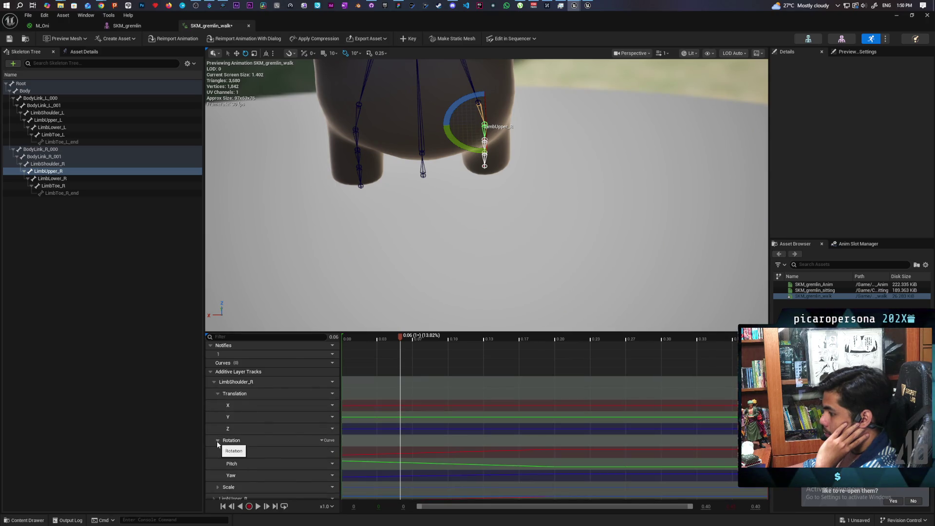
{"action": "scroll", "coordinate": [217, 440], "scroll_direction": "down", "scroll_amount": 2}
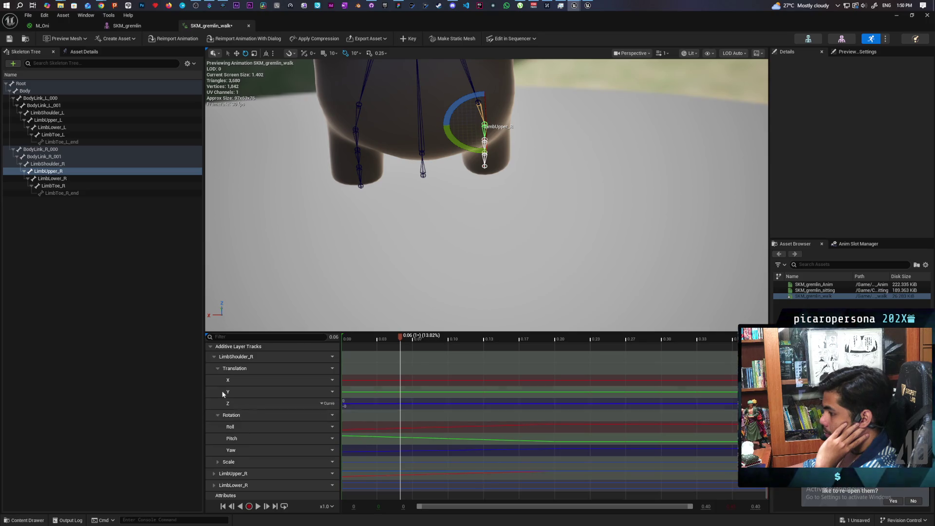
{"action": "left_click", "coordinate": [217, 369]}
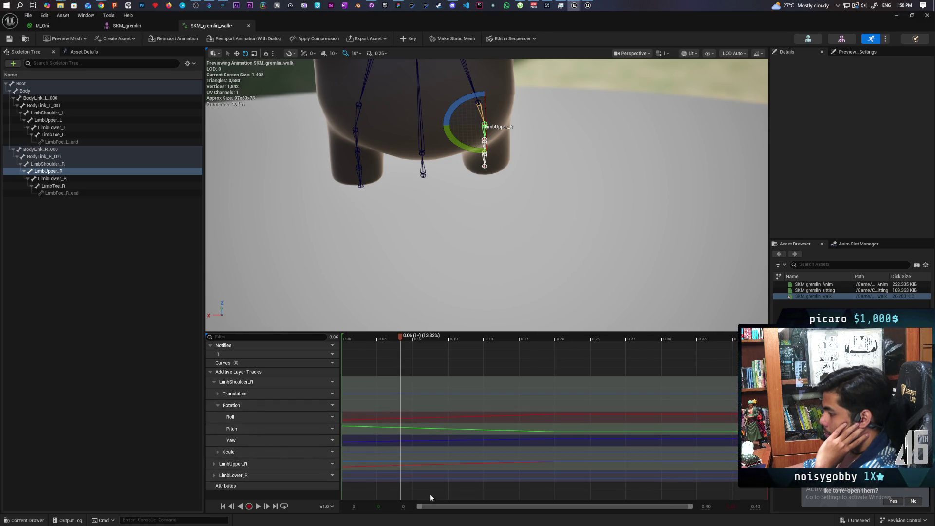
{"action": "mouse_move", "coordinate": [690, 507]}
{"action": "left_mouse_down"}
{"action": "mouse_move", "coordinate": [505, 512]}
{"action": "mouse_move", "coordinate": [793, 499]}
{"action": "mouse_move", "coordinate": [756, 505]}
{"action": "left_mouse_up"}
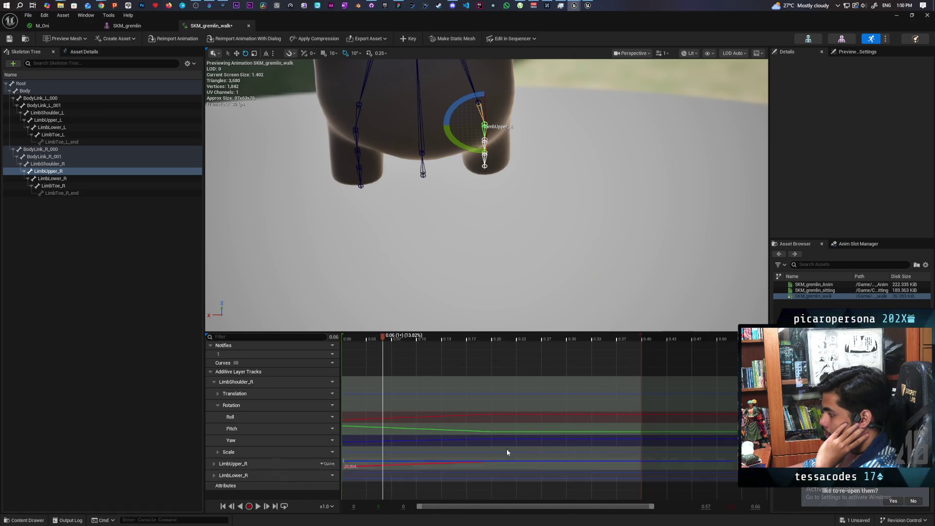
{"action": "left_click", "coordinate": [491, 416]}
Scrub from 0.06 to 0.20 comparing leg poses, then pull back to a wide rear view.
{"action": "mouse_move", "coordinate": [384, 340]}
{"action": "left_mouse_down"}
{"action": "mouse_move", "coordinate": [519, 350]}
{"action": "mouse_move", "coordinate": [477, 363]}
{"action": "mouse_move", "coordinate": [492, 364]}
{"action": "left_mouse_up"}
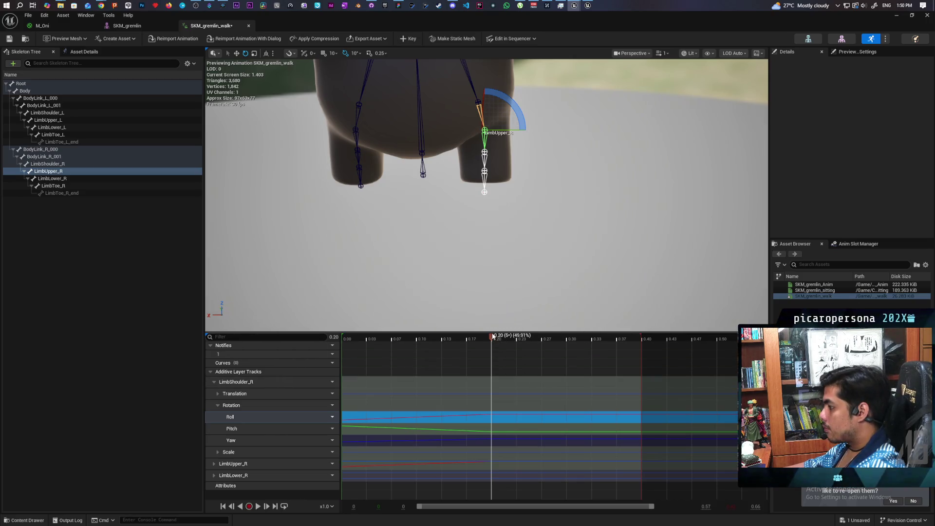
{"action": "left_click_drag", "start_coordinate": [496, 343], "coordinate": [492, 341]}
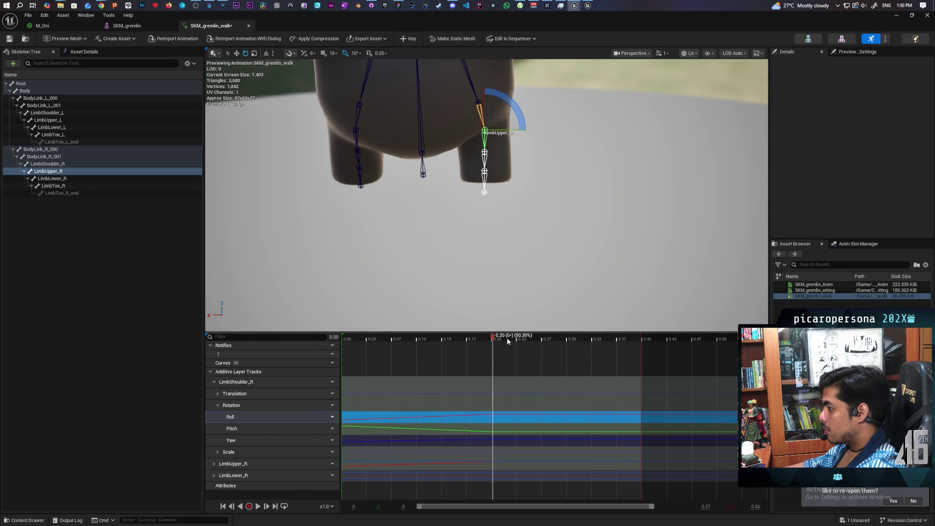
{"action": "mouse_move", "coordinate": [493, 338]}
{"action": "left_mouse_down"}
{"action": "mouse_move", "coordinate": [526, 338]}
{"action": "mouse_move", "coordinate": [470, 338]}
{"action": "mouse_move", "coordinate": [496, 341]}
{"action": "left_mouse_up"}
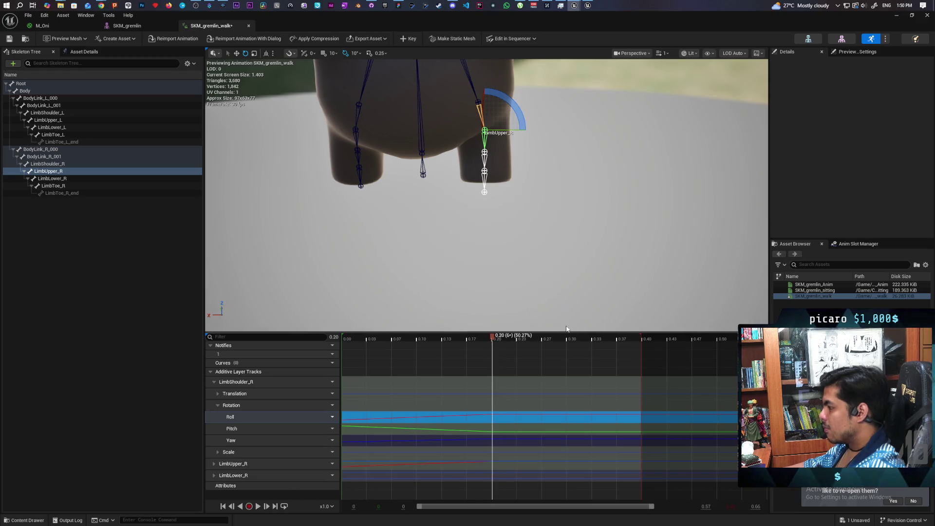
{"action": "mouse_move", "coordinate": [529, 248]}
{"action": "left_mouse_down"}
{"action": "mouse_move", "coordinate": [477, 268]}
{"action": "mouse_move", "coordinate": [424, 263]}
{"action": "mouse_move", "coordinate": [418, 234]}
{"action": "mouse_move", "coordinate": [409, 273]}
{"action": "mouse_move", "coordinate": [316, 266]}
{"action": "mouse_move", "coordinate": [341, 265]}
{"action": "left_mouse_up"}
{"action": "scroll", "coordinate": [492, 244], "scroll_direction": "up", "scroll_amount": 2}
Rotate LimbShoulder_L -20° and LimbUpper_L -10°, then return the timeline to 0.00.
{"action": "left_click", "coordinate": [485, 238]}
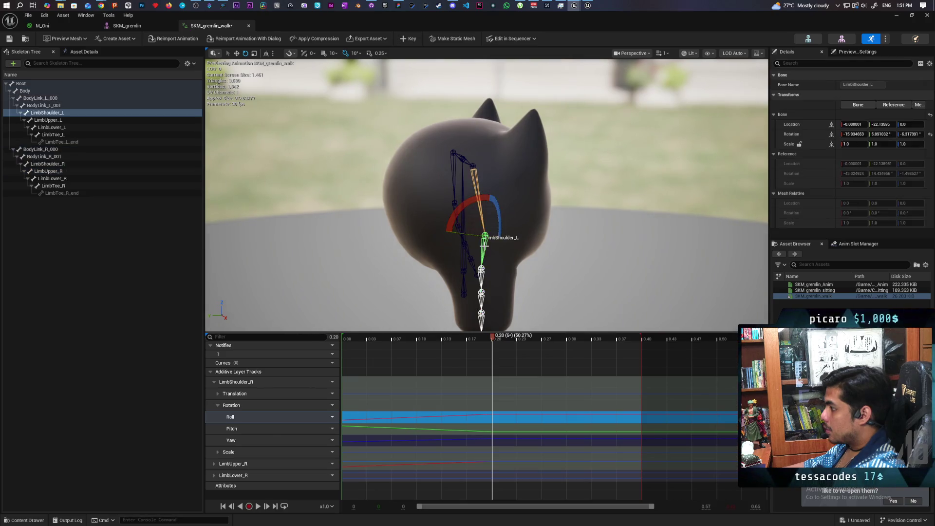
{"action": "left_click_drag", "start_coordinate": [505, 220], "coordinate": [509, 246]}
{"action": "left_click_drag", "start_coordinate": [462, 206], "coordinate": [468, 281]}
{"action": "left_click", "coordinate": [468, 269]}
{"action": "mouse_move", "coordinate": [497, 253]}
{"action": "left_mouse_down"}
{"action": "mouse_move", "coordinate": [507, 279]}
{"action": "mouse_move", "coordinate": [468, 316]}
{"action": "mouse_move", "coordinate": [429, 297]}
{"action": "mouse_move", "coordinate": [593, 307]}
{"action": "left_mouse_up"}
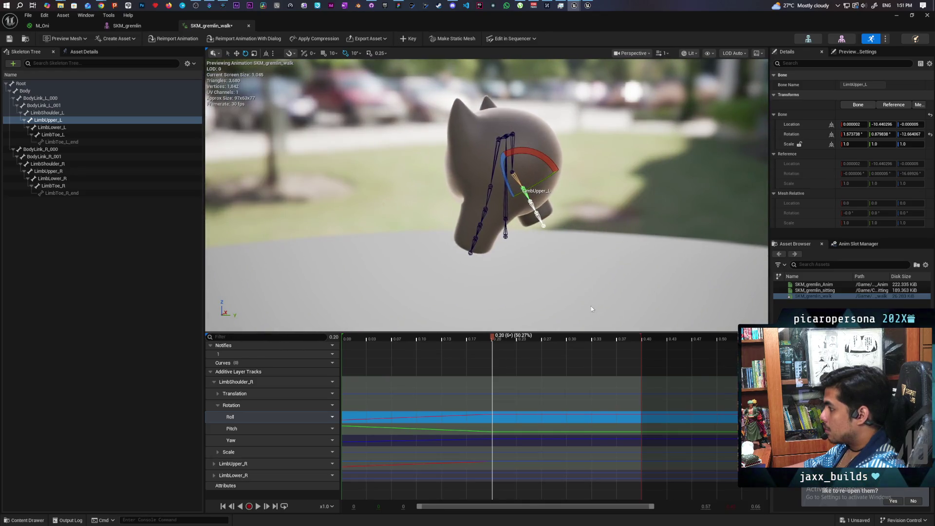
{"action": "left_click_drag", "start_coordinate": [495, 337], "coordinate": [312, 340]}
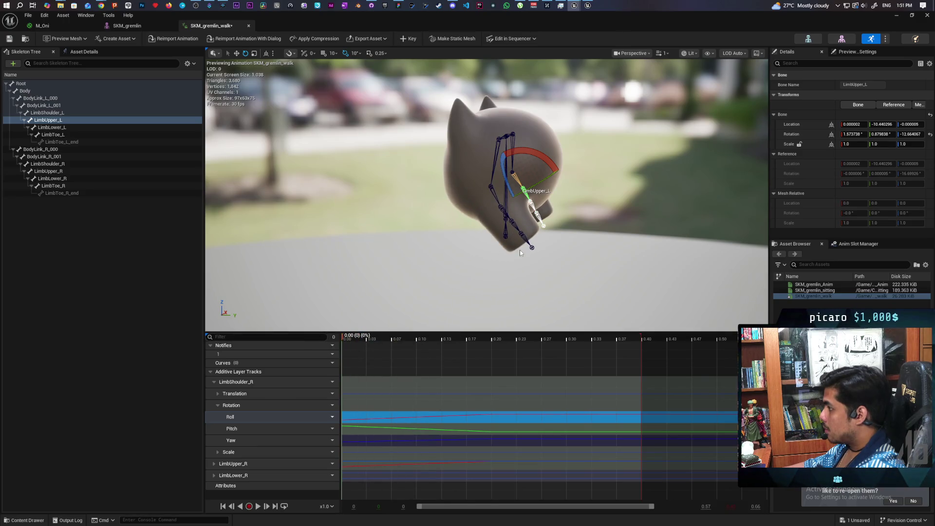
Move the camera closer, revert LimbShoulder_L's rotation, and frame and zoom on the left shoulder.
{"action": "left_click", "coordinate": [493, 195]}
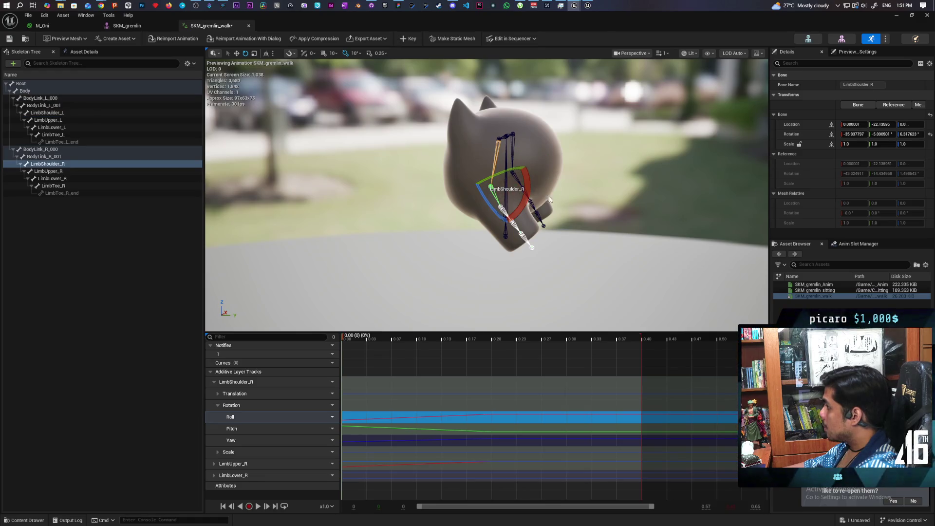
{"action": "mouse_move", "coordinate": [494, 195]}
{"action": "left_mouse_down"}
{"action": "mouse_move", "coordinate": [468, 185]}
{"action": "mouse_move", "coordinate": [555, 170]}
{"action": "mouse_move", "coordinate": [718, 169]}
{"action": "left_mouse_up"}
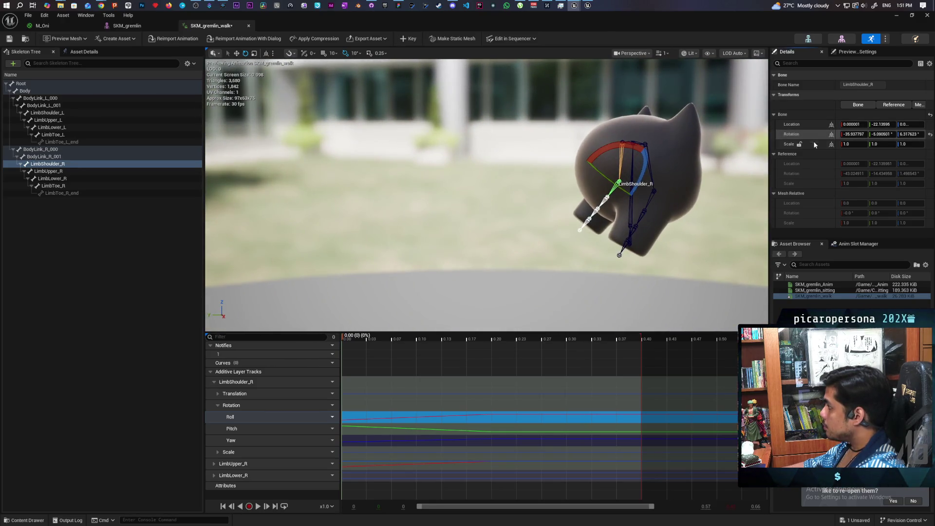
{"action": "left_click", "coordinate": [649, 199]}
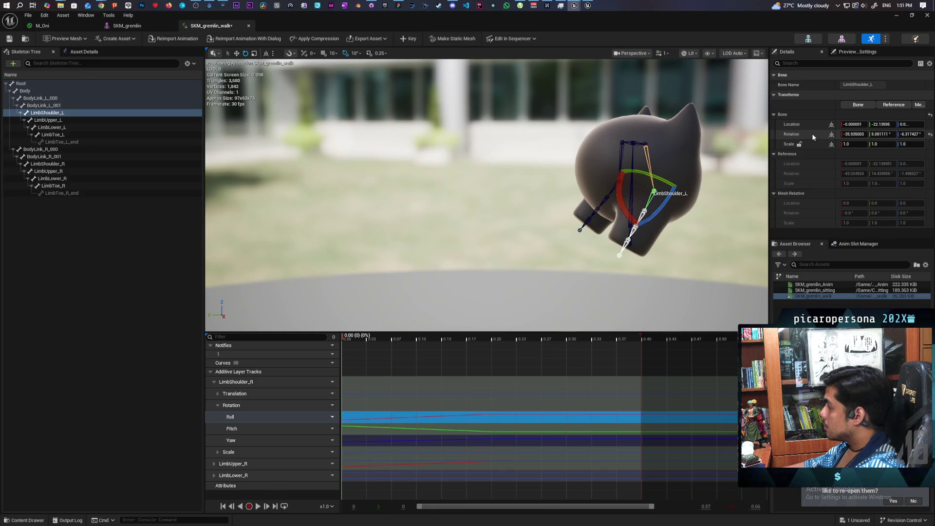
{"action": "key", "text": "ctrl+z"}
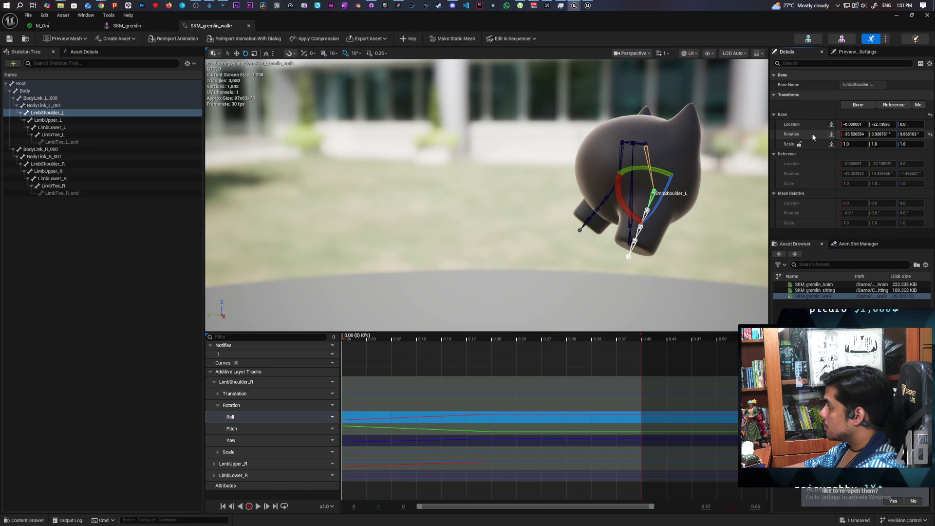
{"action": "key", "text": "f"}
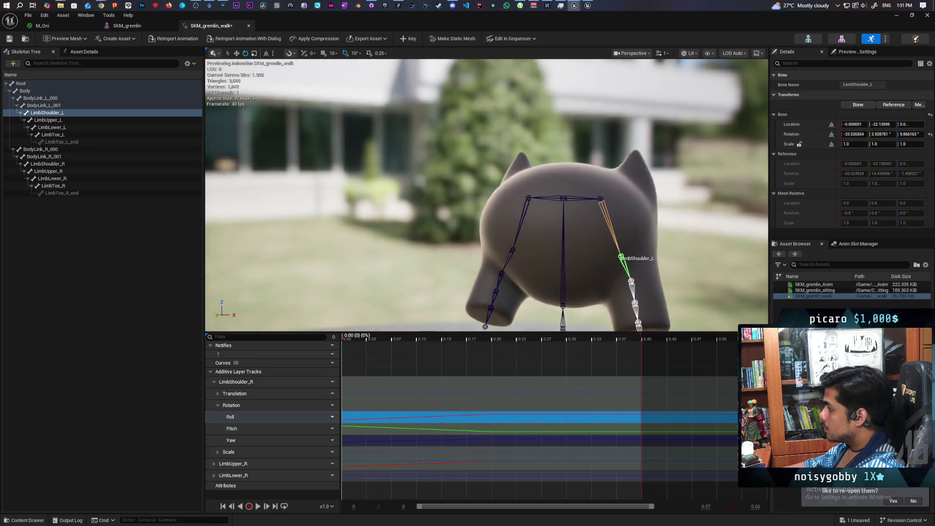
{"action": "key", "text": "e"}
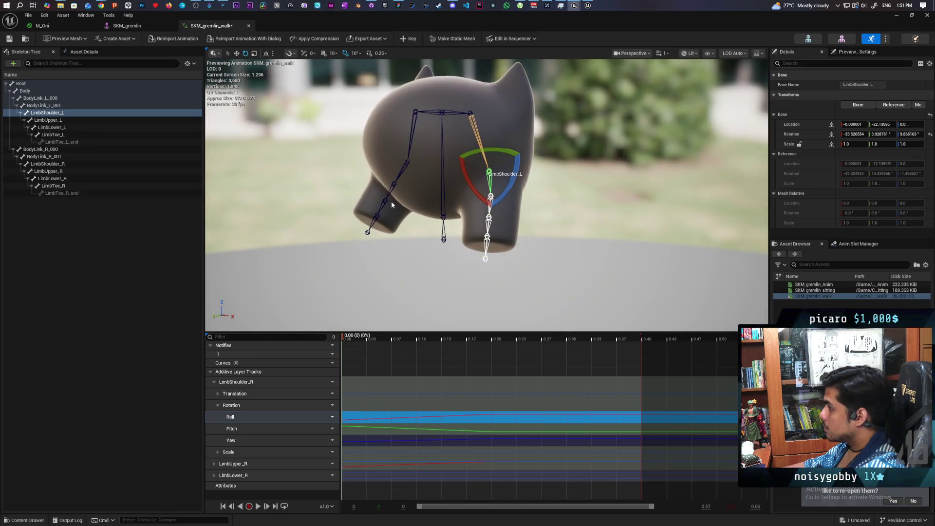
Paste the copied rotation onto LimbUpper_L, inspect it framed in the viewport, then undo it.
{"action": "left_click", "coordinate": [394, 188]}
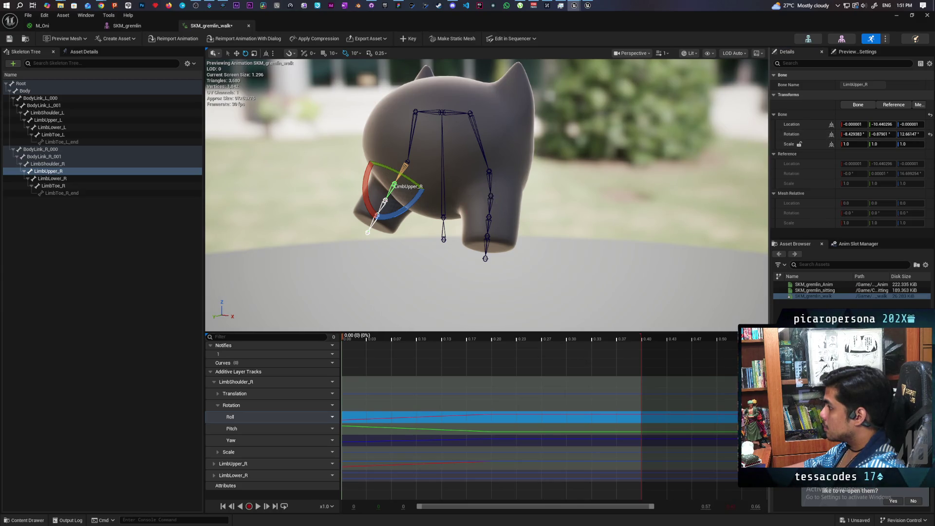
{"action": "left_click", "coordinate": [490, 193]}
{"action": "key", "text": "ctrl+z"}
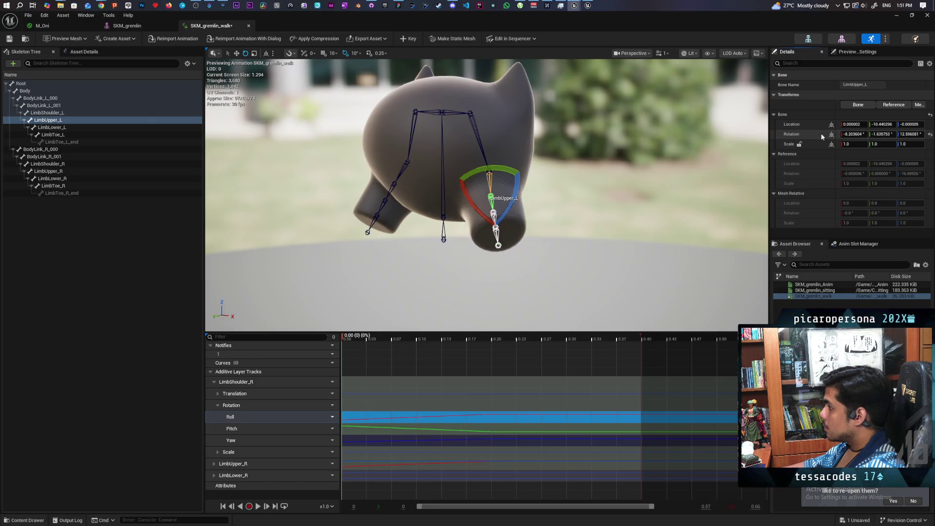
{"action": "left_click_drag", "start_coordinate": [487, 195], "coordinate": [414, 195]}
{"action": "key", "text": "f"}
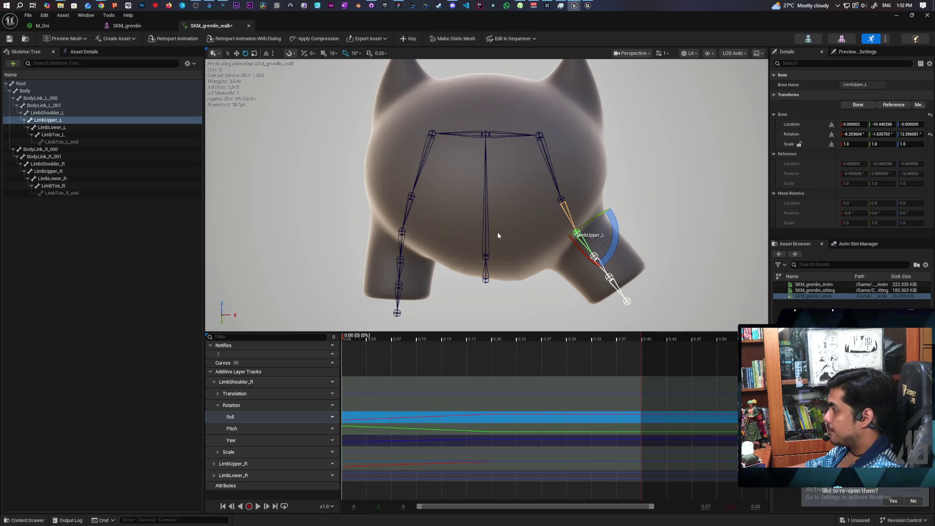
{"action": "key", "text": "ctrl+z"}
{"action": "key", "text": "ctrl+z"}
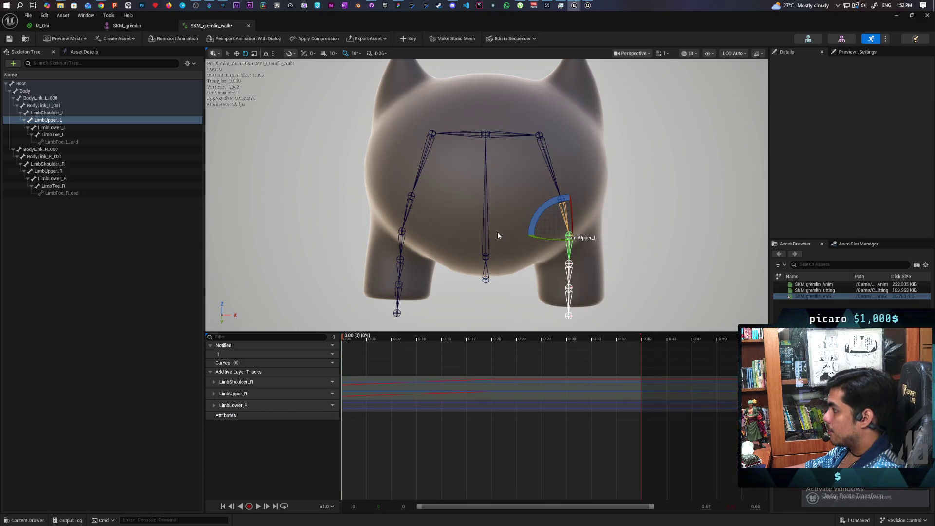
Give LimbUpper_L LimbUpper_R's Rotation X of -8.429383, then key the left leg bones further along.
{"action": "left_click", "coordinate": [409, 214]}
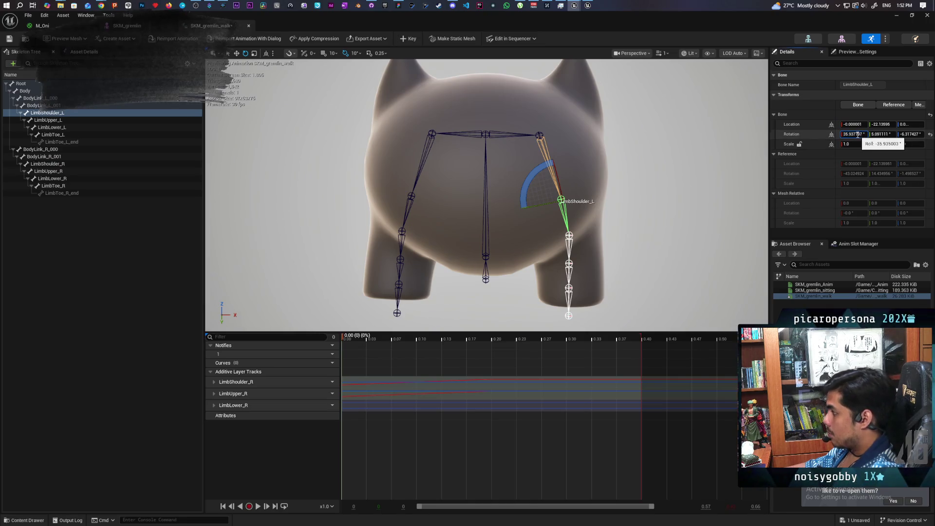
{"action": "left_click", "coordinate": [400, 232]}
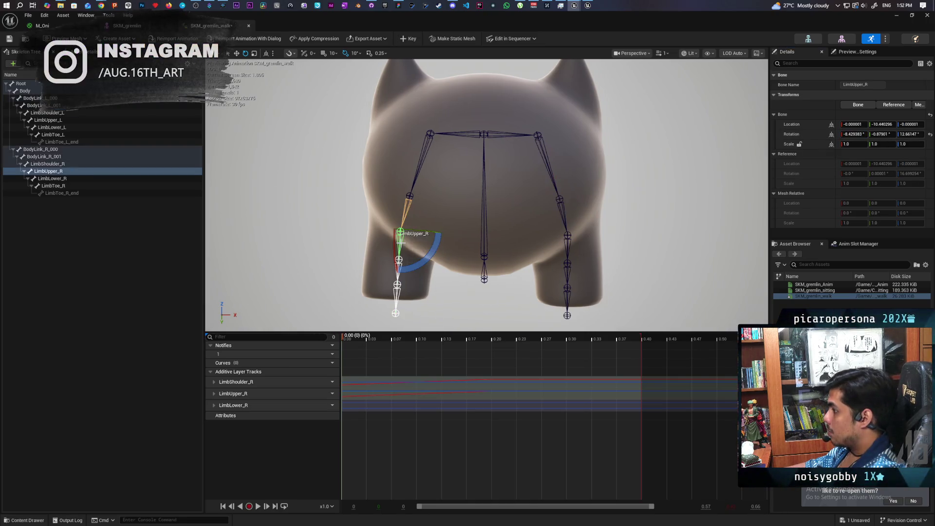
{"action": "left_click", "coordinate": [850, 134]}
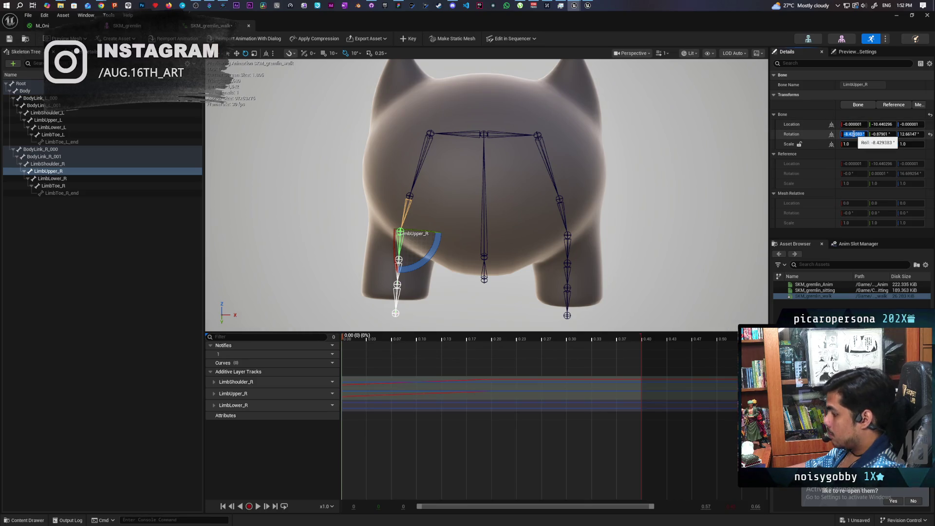
{"action": "left_click", "coordinate": [567, 237]}
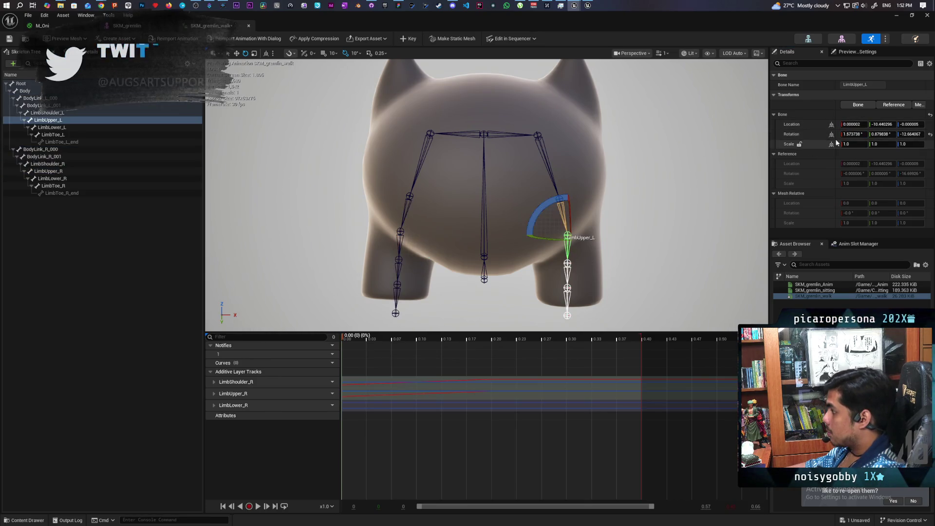
{"action": "left_click_drag", "start_coordinate": [850, 134], "coordinate": [823, 135]}
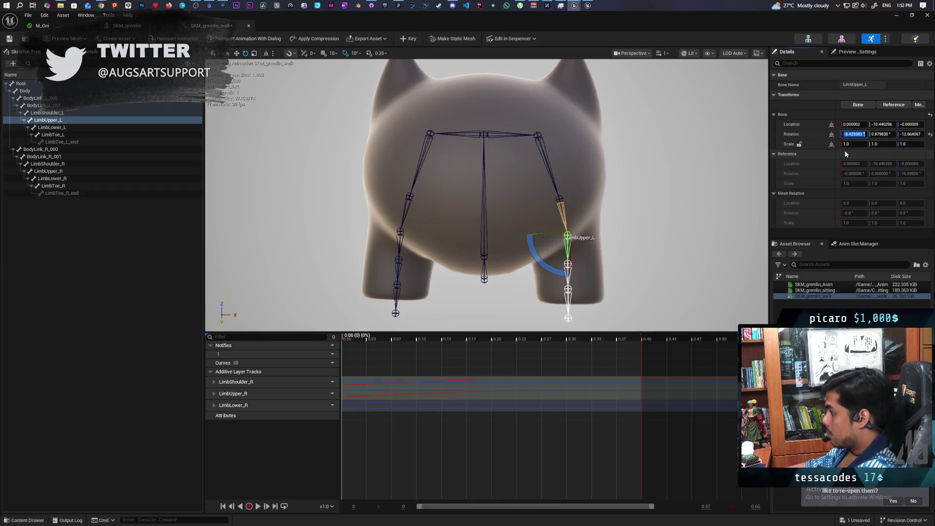
{"action": "mouse_move", "coordinate": [343, 338]}
{"action": "left_mouse_down"}
{"action": "mouse_move", "coordinate": [495, 352]}
{"action": "mouse_move", "coordinate": [516, 339]}
{"action": "mouse_move", "coordinate": [493, 339]}
{"action": "left_mouse_up"}
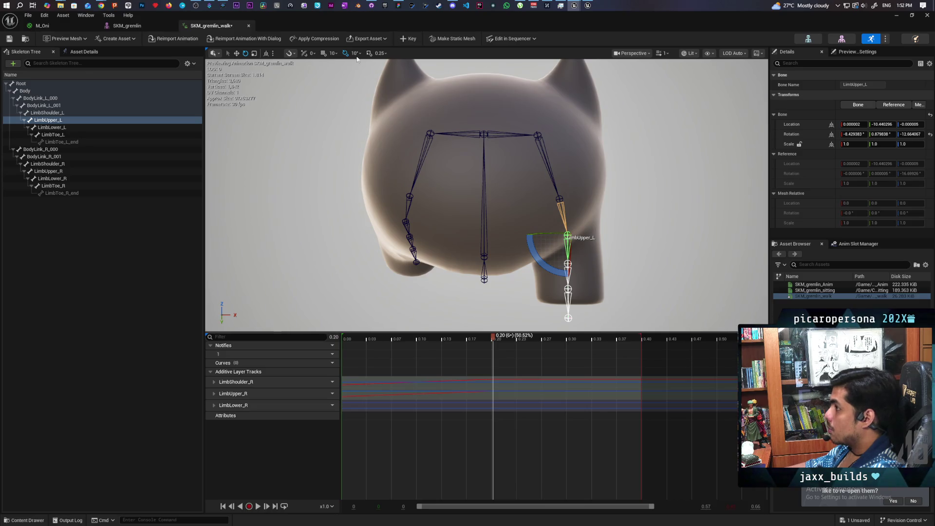
{"action": "left_click", "coordinate": [407, 39]}
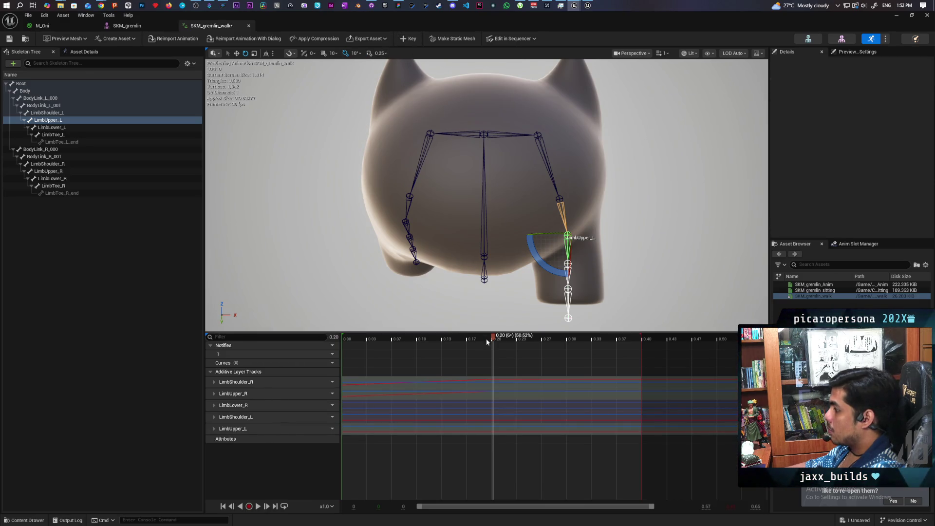
Copy LimbShoulder_R's Rotation X (4.061968) onto LimbShoulder_L.
{"action": "mouse_move", "coordinate": [480, 340]}
{"action": "left_mouse_down"}
{"action": "mouse_move", "coordinate": [322, 340]}
{"action": "mouse_move", "coordinate": [494, 361]}
{"action": "mouse_move", "coordinate": [493, 340]}
{"action": "left_mouse_up"}
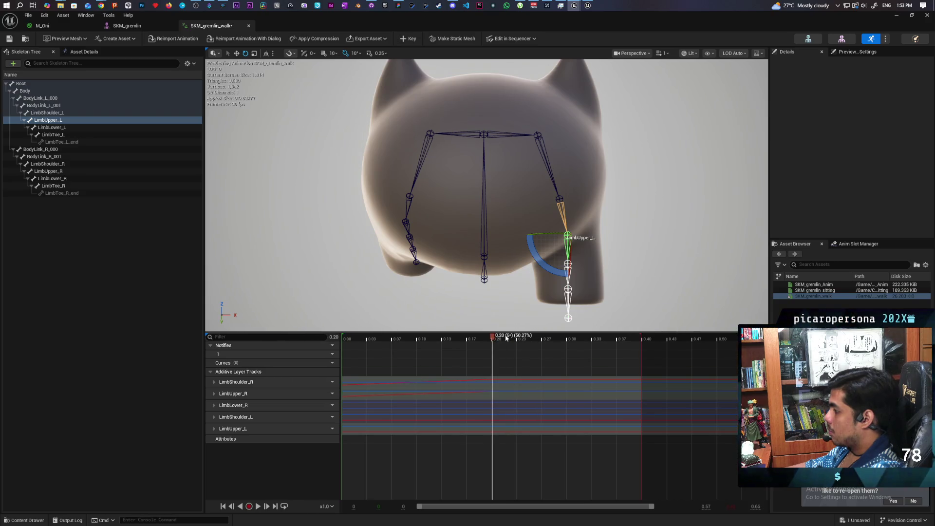
{"action": "left_click", "coordinate": [409, 197]}
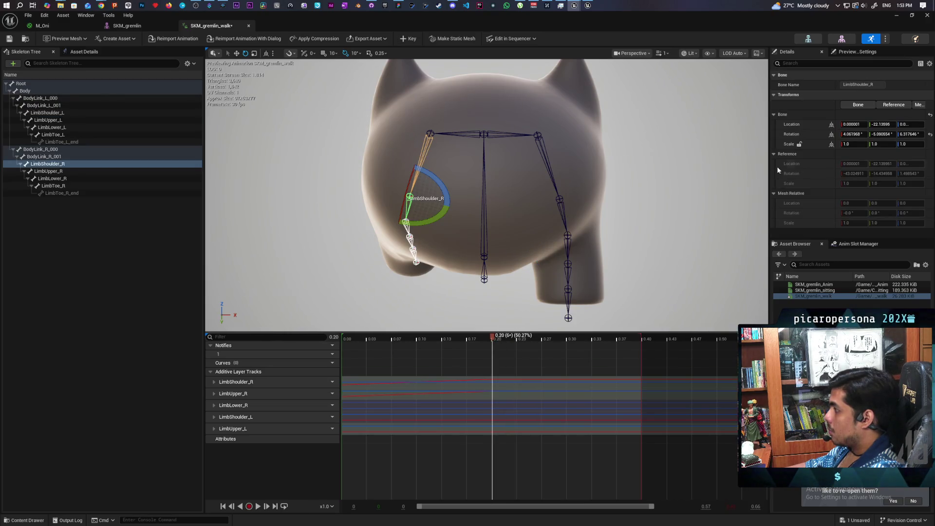
{"action": "left_click", "coordinate": [853, 133]}
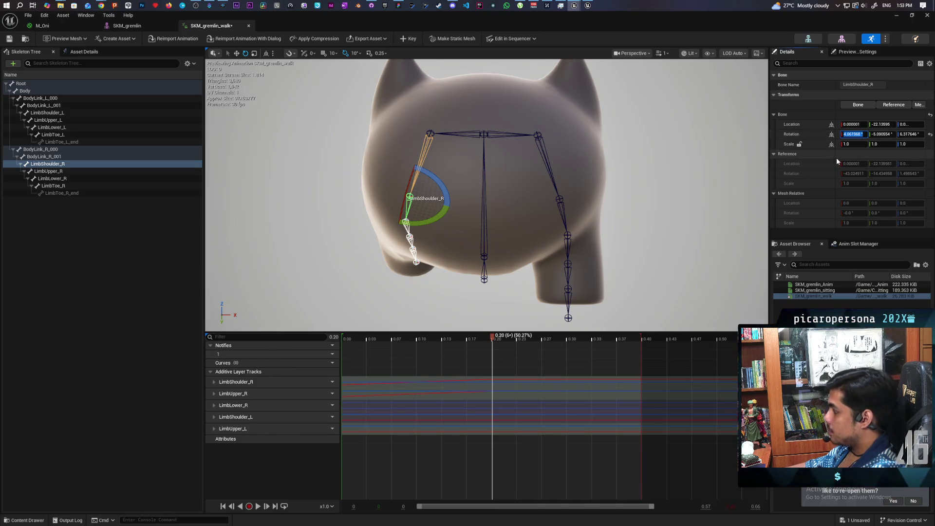
{"action": "left_click", "coordinate": [560, 205]}
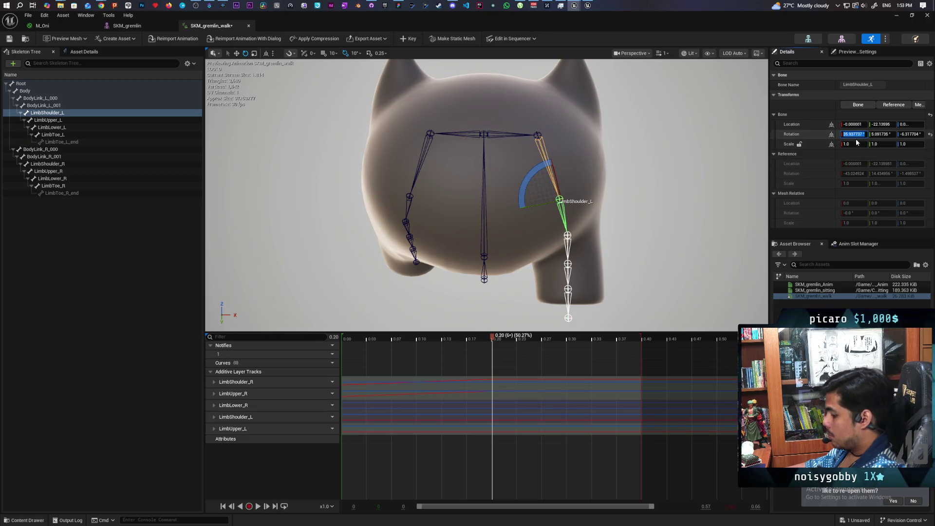
{"action": "type", "text": "4.061968"}
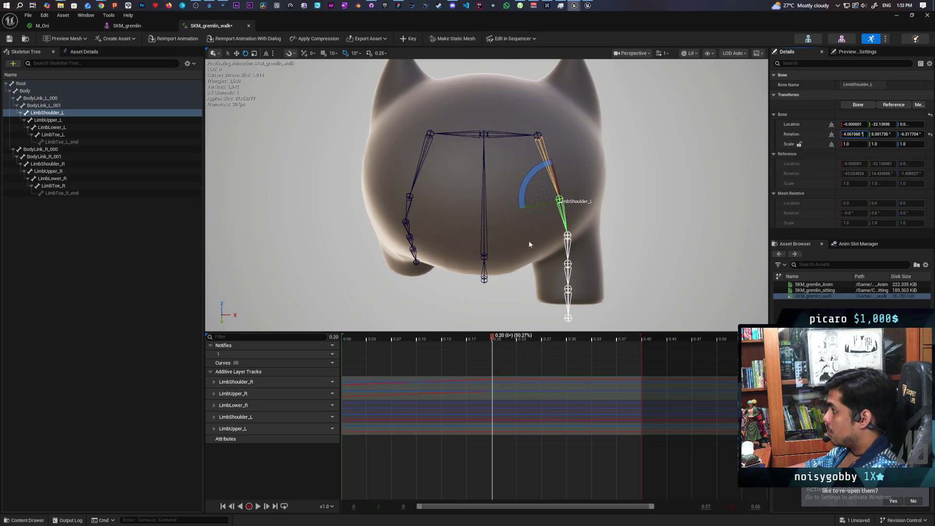
Set LimbUpper_L's Rotation X to 11.570285 to match LimbUpper_R, then key the pose at 0.00.
{"action": "left_click", "coordinate": [408, 226]}
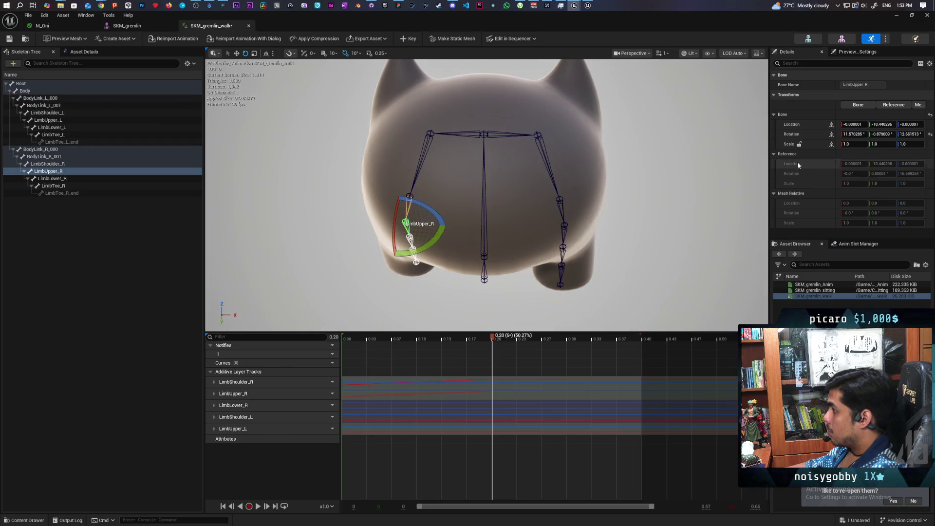
{"action": "left_click", "coordinate": [564, 227]}
{"action": "left_click_drag", "start_coordinate": [841, 140], "coordinate": [825, 146]}
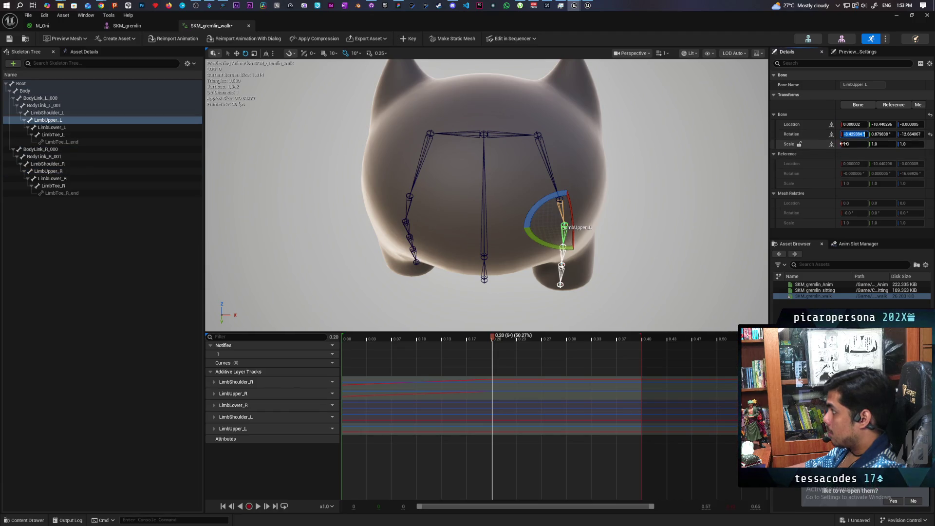
{"action": "key", "text": "Return"}
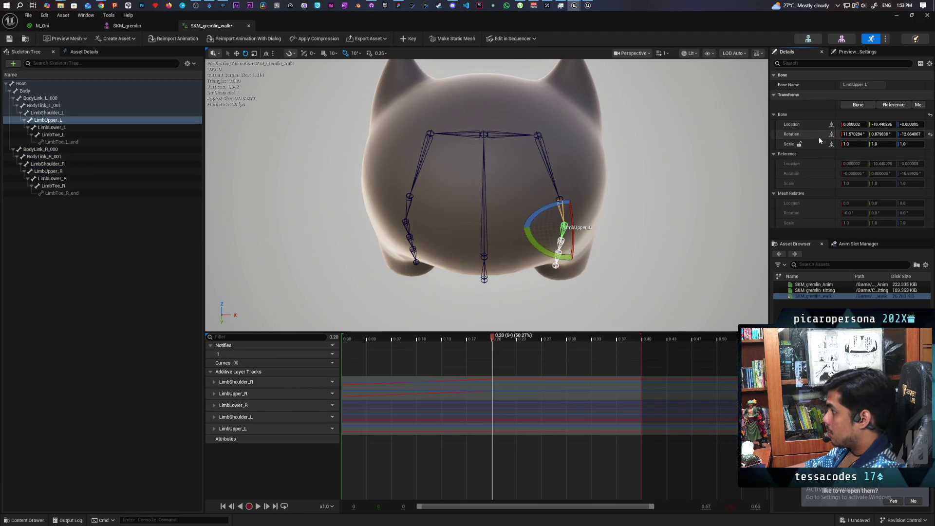
{"action": "left_click_drag", "start_coordinate": [490, 335], "coordinate": [326, 341]}
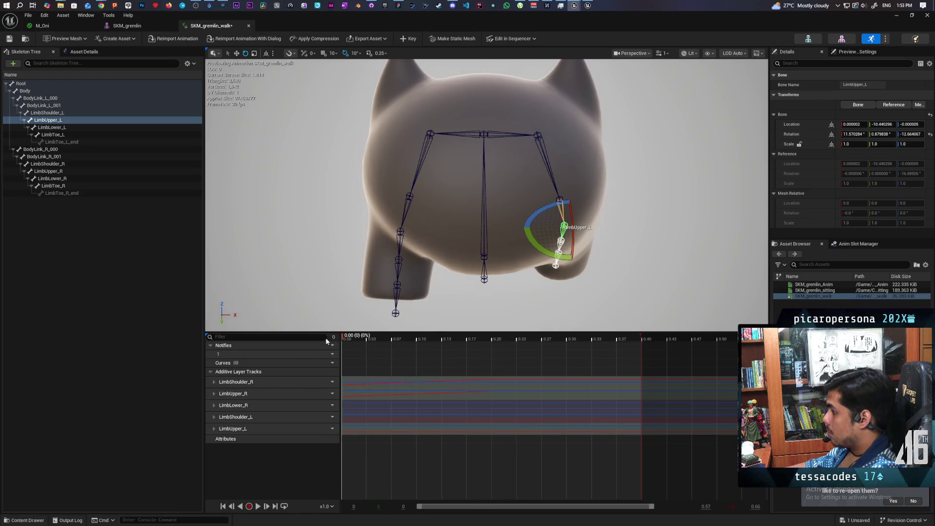
{"action": "left_click", "coordinate": [407, 41]}
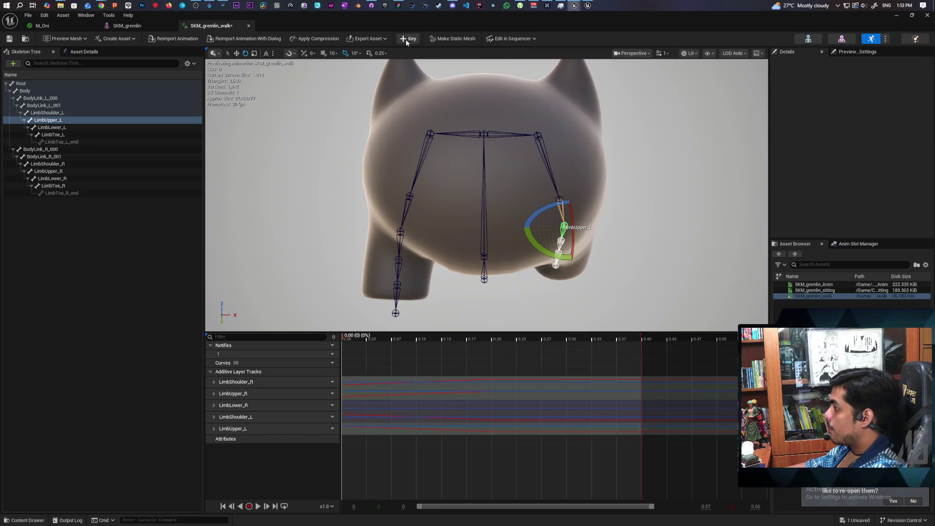
Play, stop and scrub the walk animation to review the leg motion.
{"action": "mouse_move", "coordinate": [344, 338]}
{"action": "left_mouse_down"}
{"action": "mouse_move", "coordinate": [557, 337]}
{"action": "mouse_move", "coordinate": [446, 337]}
{"action": "mouse_move", "coordinate": [466, 333]}
{"action": "left_mouse_up"}
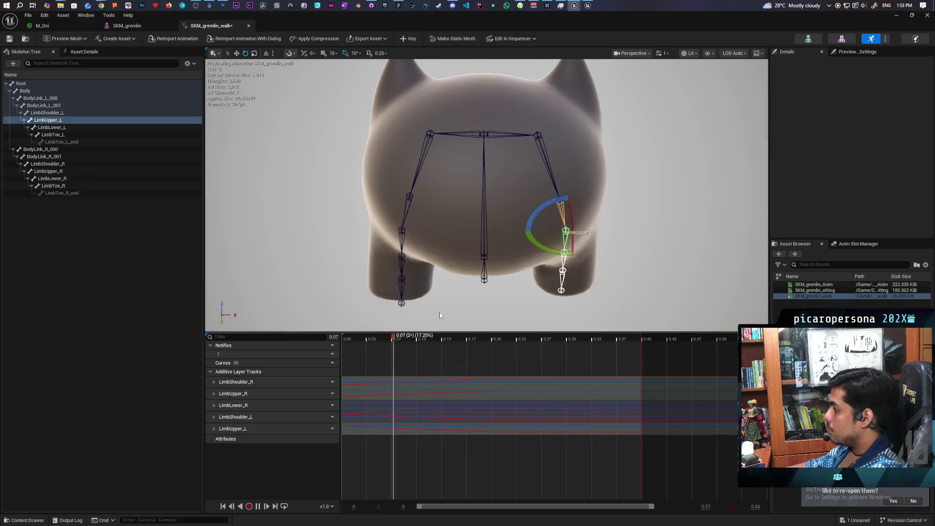
{"action": "key", "text": "space"}
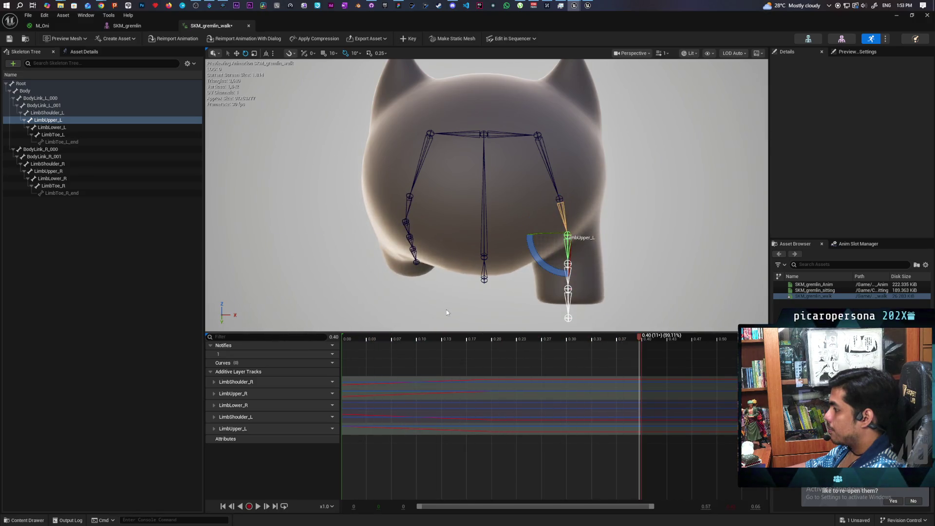
{"action": "left_click_drag", "start_coordinate": [642, 338], "coordinate": [324, 350]}
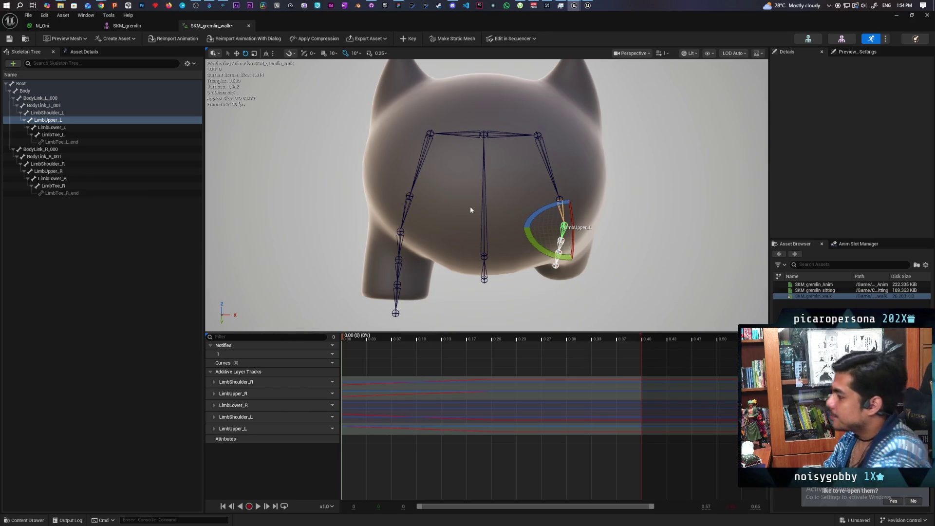
{"action": "key", "text": "space"}
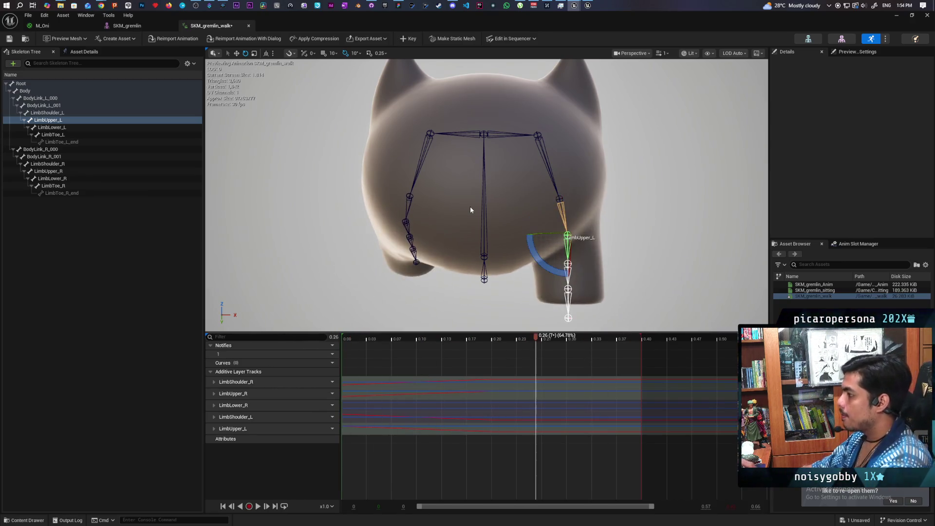
{"action": "key", "text": "space"}
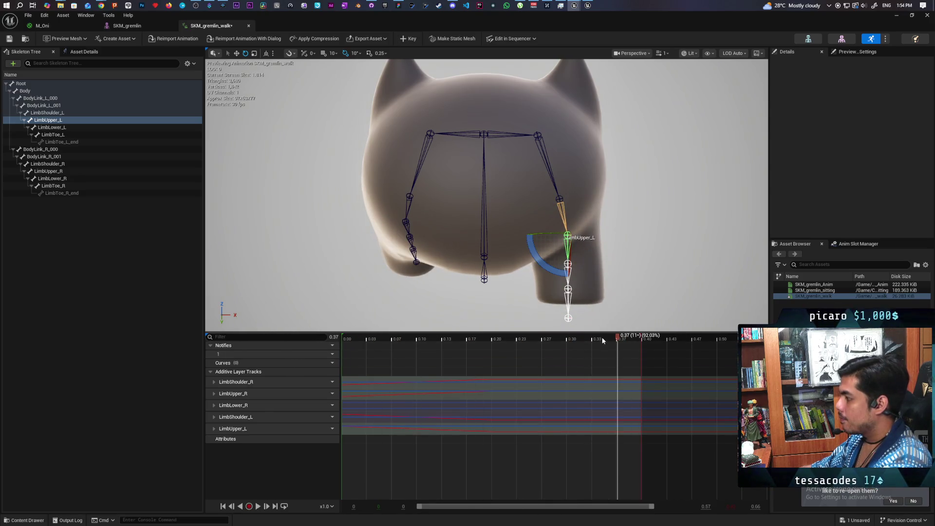
{"action": "mouse_move", "coordinate": [617, 337]}
{"action": "left_mouse_down"}
{"action": "mouse_move", "coordinate": [344, 352]}
{"action": "mouse_move", "coordinate": [597, 350]}
{"action": "mouse_move", "coordinate": [444, 350]}
{"action": "mouse_move", "coordinate": [422, 370]}
{"action": "mouse_move", "coordinate": [562, 370]}
{"action": "mouse_move", "coordinate": [345, 370]}
{"action": "mouse_move", "coordinate": [538, 375]}
{"action": "mouse_move", "coordinate": [331, 372]}
{"action": "mouse_move", "coordinate": [502, 380]}
{"action": "mouse_move", "coordinate": [420, 381]}
{"action": "left_mouse_up"}
{"action": "mouse_move", "coordinate": [381, 194]}
{"action": "left_mouse_down"}
{"action": "mouse_move", "coordinate": [409, 199]}
{"action": "mouse_move", "coordinate": [404, 243]}
{"action": "mouse_move", "coordinate": [390, 253]}
{"action": "mouse_move", "coordinate": [404, 262]}
{"action": "mouse_move", "coordinate": [467, 185]}
{"action": "mouse_move", "coordinate": [478, 214]}
{"action": "mouse_move", "coordinate": [483, 176]}
{"action": "left_mouse_up"}
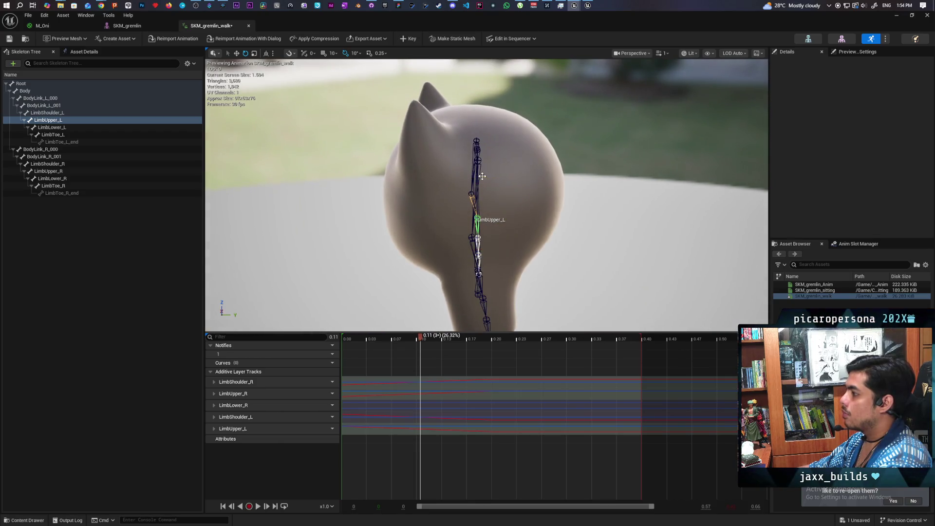
Undo the last bone rotation, replay the walk, pause at 0.26 behind the legs, and select LimbShoulder_R.
{"action": "key", "text": "ctrl+z"}
{"action": "left_click_drag", "start_coordinate": [573, 179], "coordinate": [622, 176]}
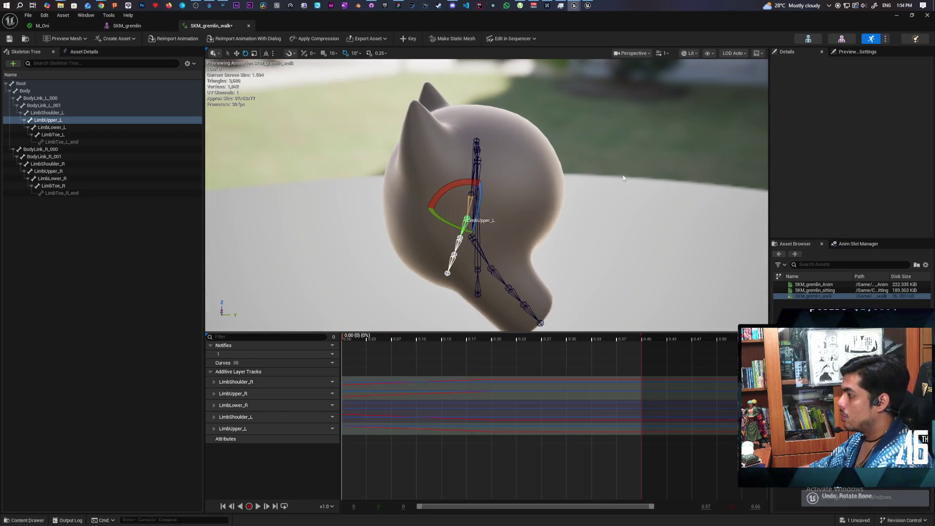
{"action": "mouse_move", "coordinate": [575, 273]}
{"action": "left_mouse_down"}
{"action": "mouse_move", "coordinate": [585, 244]}
{"action": "mouse_move", "coordinate": [590, 281]}
{"action": "left_mouse_up"}
{"action": "key", "text": "r"}
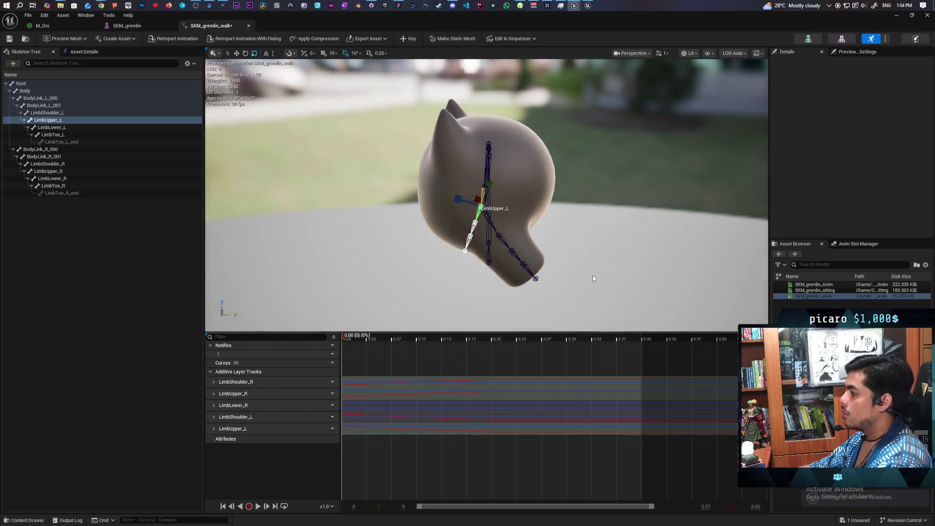
{"action": "left_click", "coordinate": [259, 506]}
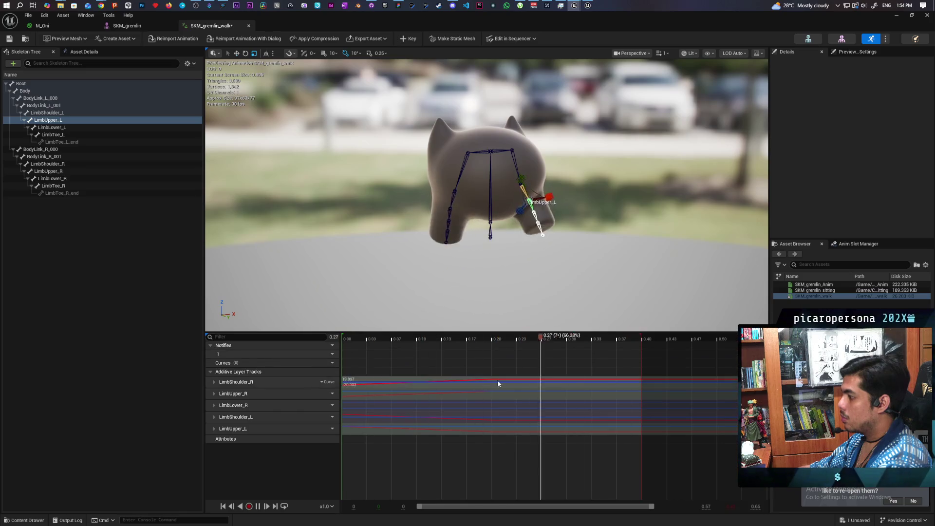
{"action": "left_click", "coordinate": [258, 507]}
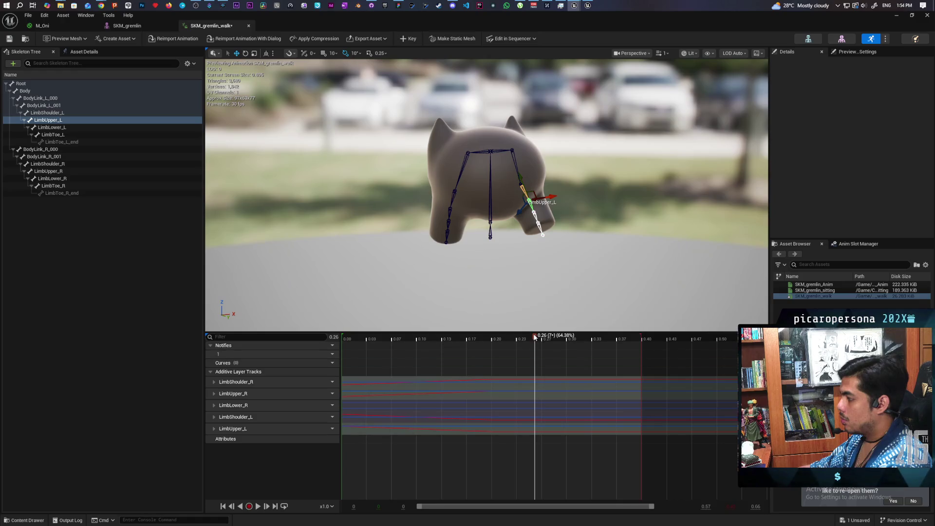
{"action": "left_click_drag", "start_coordinate": [490, 347], "coordinate": [541, 349]}
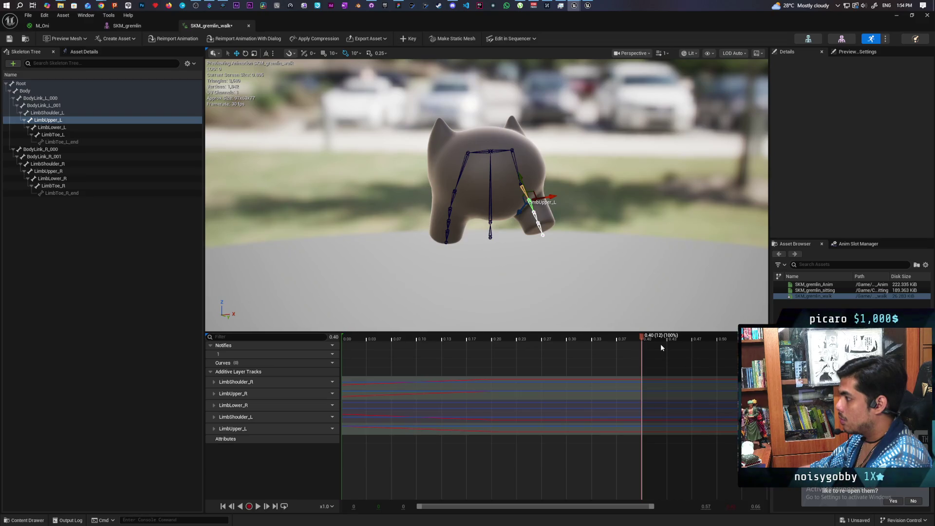
{"action": "mouse_move", "coordinate": [487, 195]}
{"action": "left_mouse_down"}
{"action": "mouse_move", "coordinate": [526, 234]}
{"action": "mouse_move", "coordinate": [525, 195]}
{"action": "left_mouse_up"}
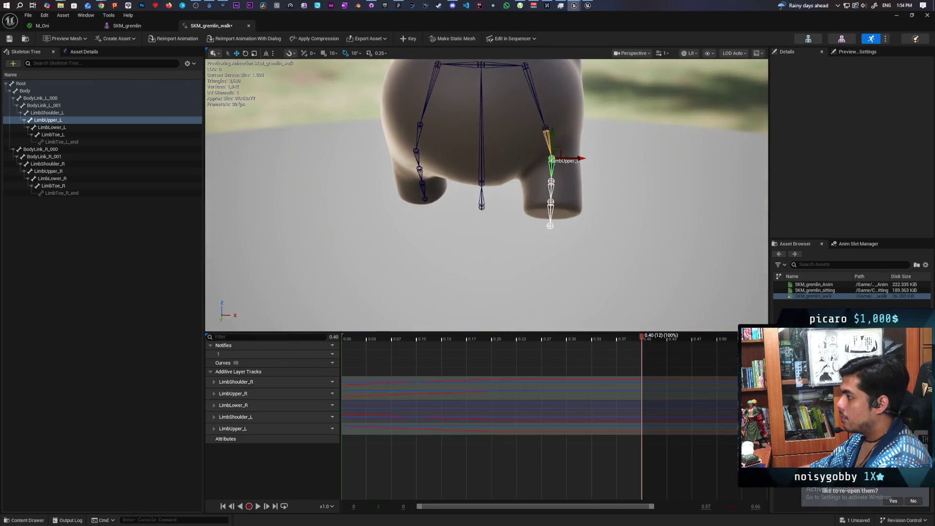
{"action": "left_click", "coordinate": [426, 104]}
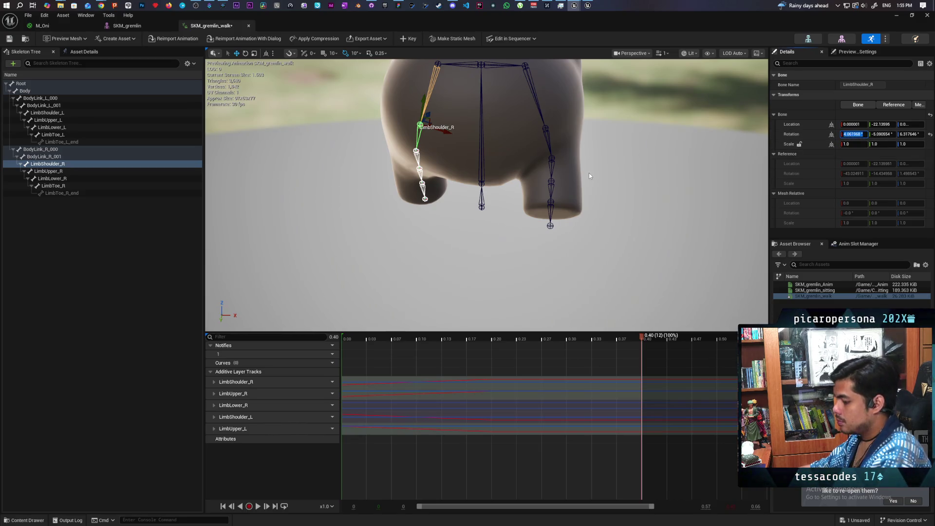
Set LimbUpper_L's Rotation X to 11.570285, key it at 0.40, then scrub back to the start.
{"action": "left_click", "coordinate": [536, 98]}
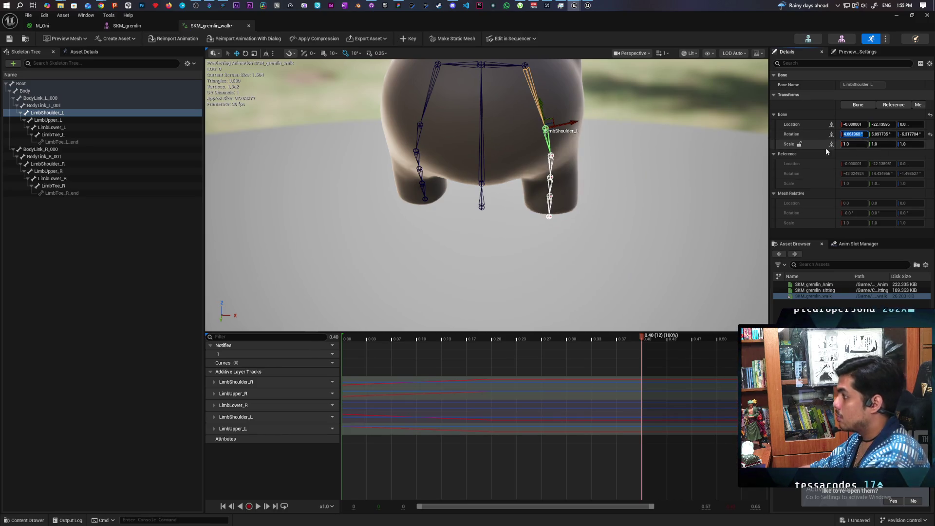
{"action": "left_click", "coordinate": [415, 155]}
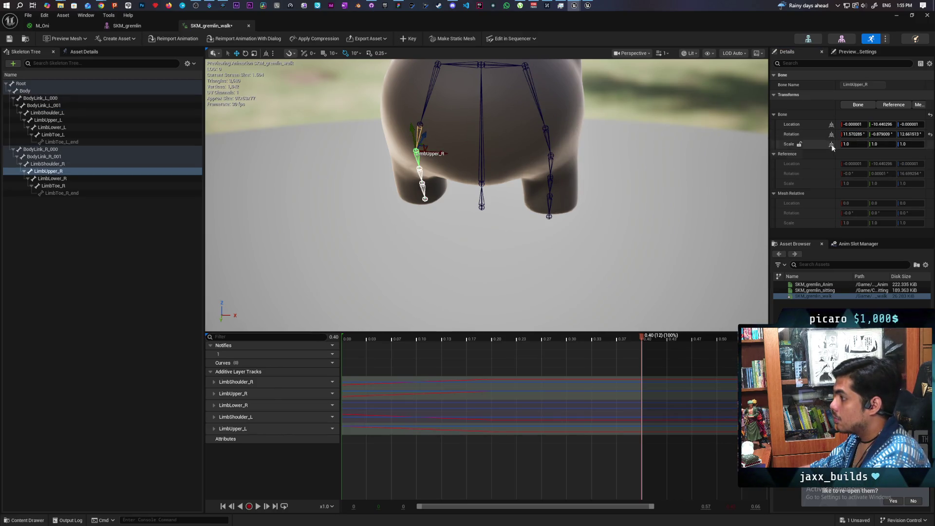
{"action": "left_click", "coordinate": [551, 161]}
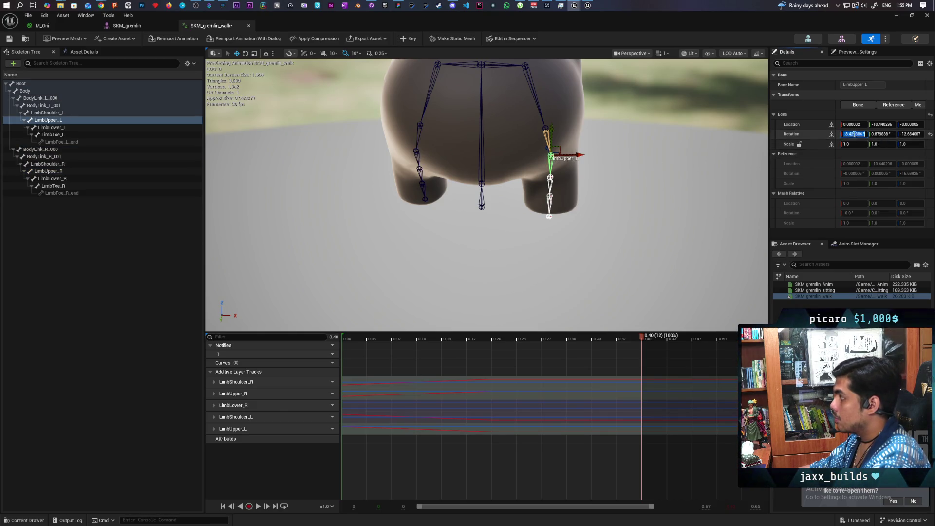
{"action": "key", "text": "ctrl+z"}
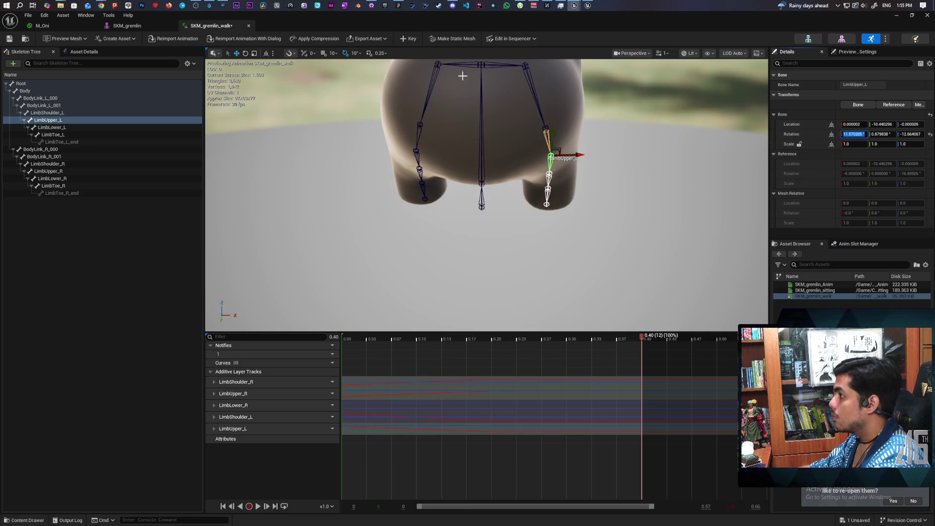
{"action": "left_click", "coordinate": [410, 40]}
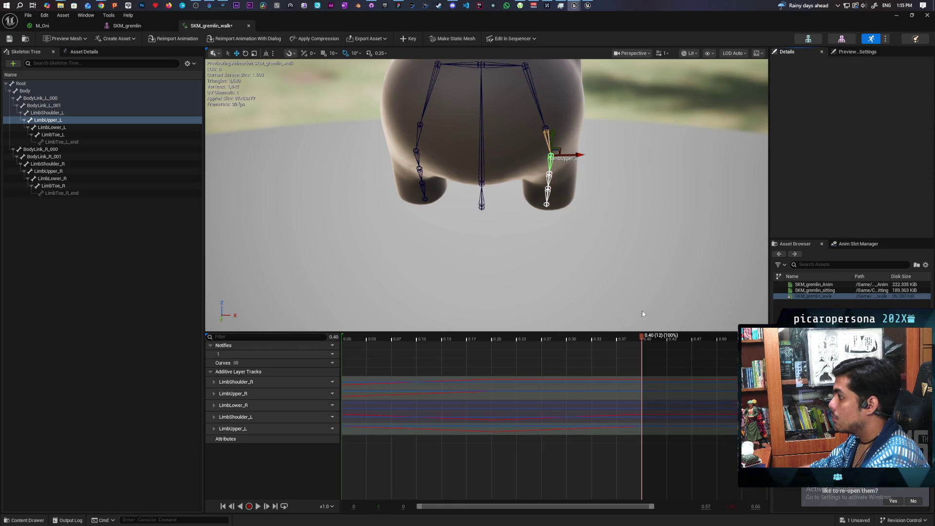
{"action": "mouse_move", "coordinate": [640, 339]}
{"action": "left_mouse_down"}
{"action": "mouse_move", "coordinate": [327, 351]}
{"action": "mouse_move", "coordinate": [654, 354]}
{"action": "mouse_move", "coordinate": [339, 373]}
{"action": "mouse_move", "coordinate": [668, 376]}
{"action": "mouse_move", "coordinate": [298, 379]}
{"action": "left_mouse_up"}
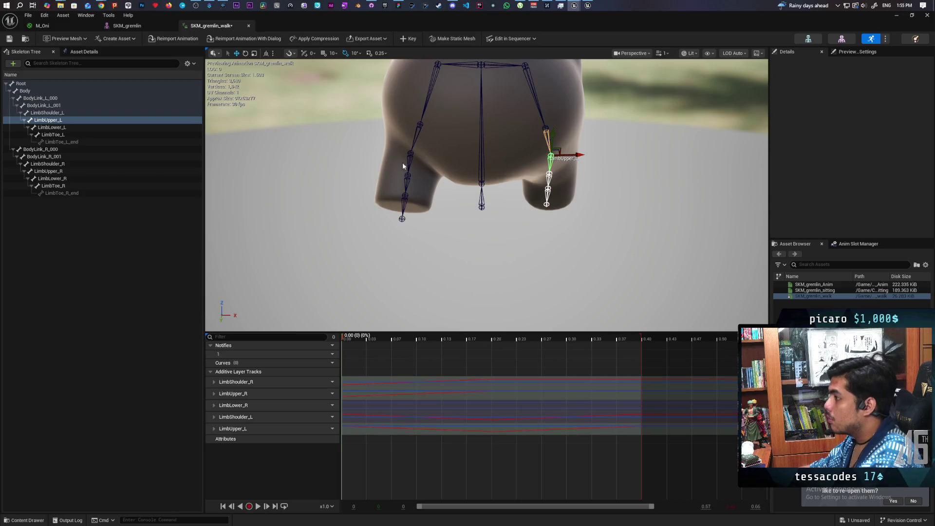
{"action": "left_click", "coordinate": [415, 135]}
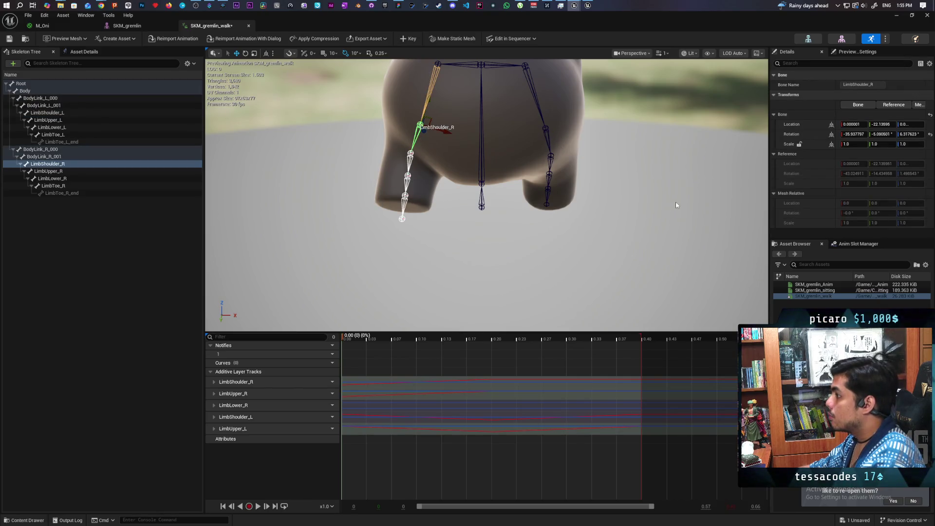
Key LimbShoulder_R at 0.40 with Rotation X -35.937795, then scrub back to 0.00.
{"action": "left_click", "coordinate": [853, 134]}
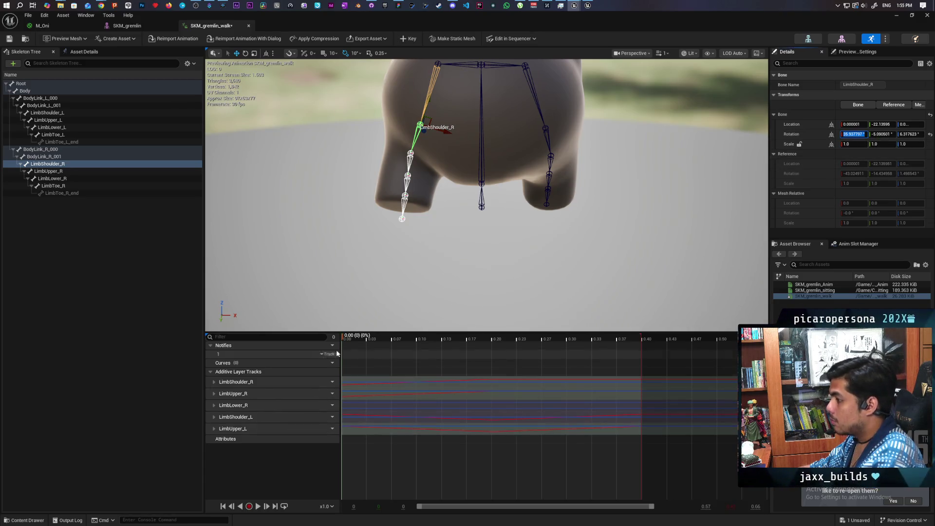
{"action": "left_click_drag", "start_coordinate": [342, 340], "coordinate": [645, 353]}
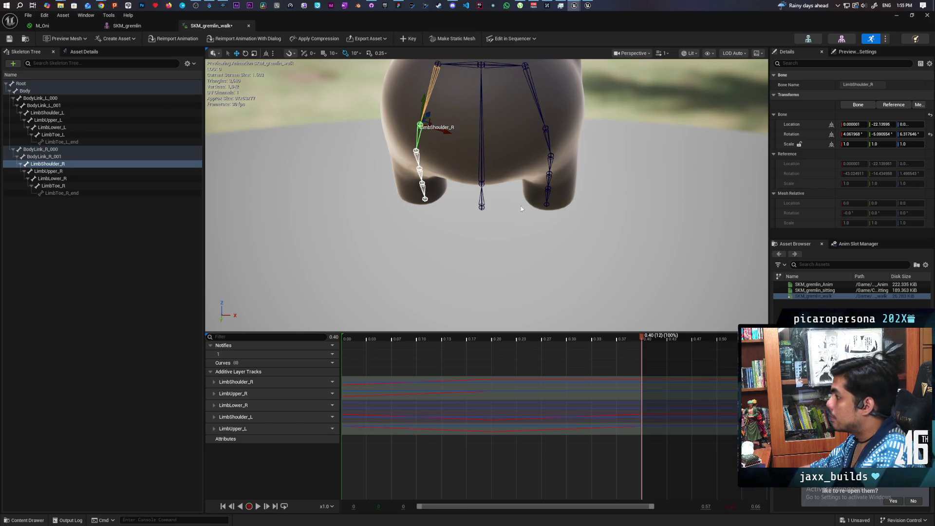
{"action": "left_click", "coordinate": [853, 135]}
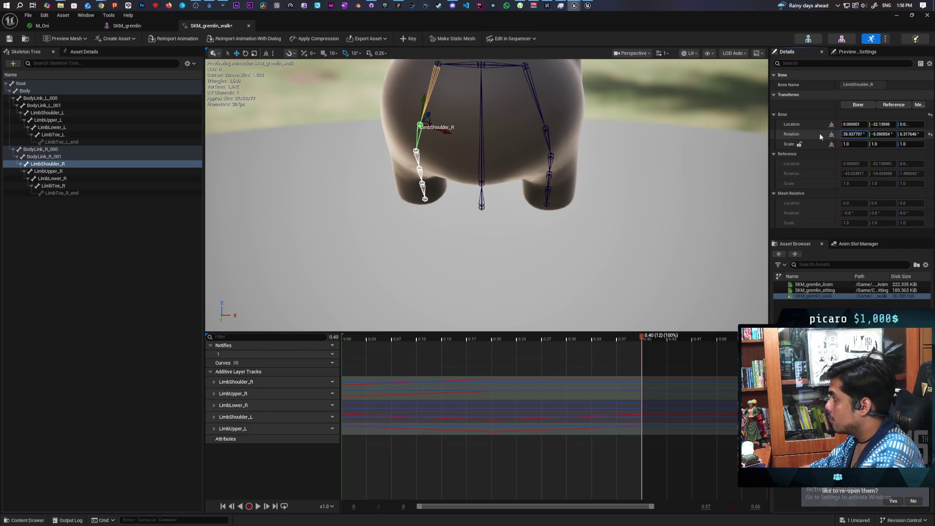
{"action": "key", "text": "Return"}
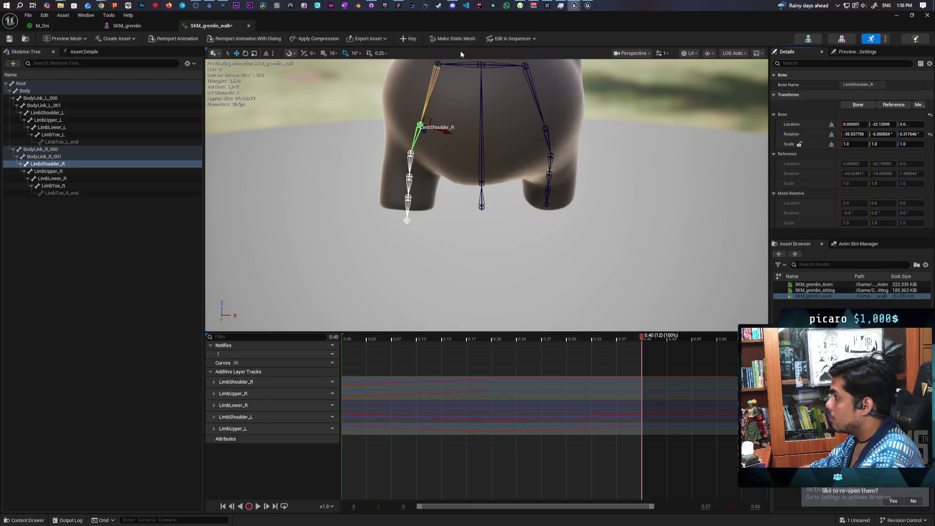
{"action": "left_click", "coordinate": [409, 39]}
{"action": "left_click_drag", "start_coordinate": [643, 340], "coordinate": [330, 347]}
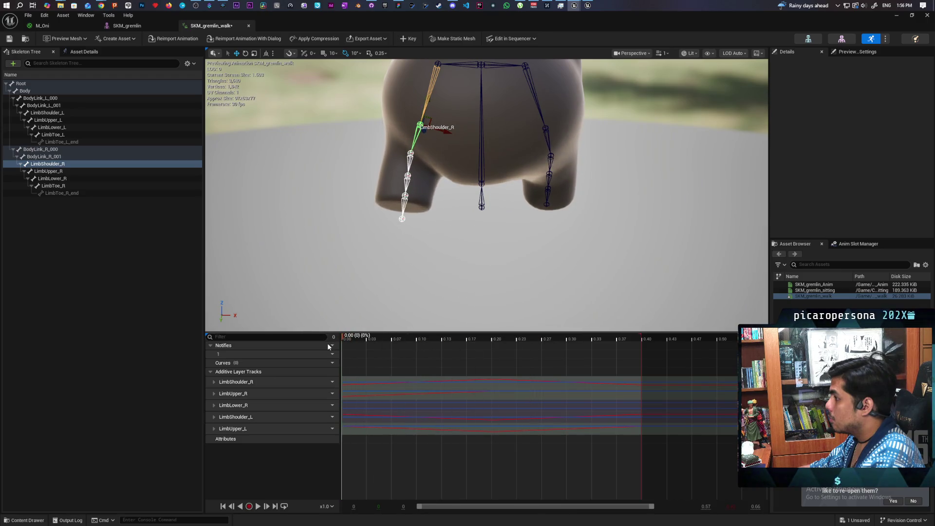
Key LimbUpper_R at 0.40 with Rotation X -8.429383 and play the walk to check it.
{"action": "left_click", "coordinate": [407, 163]}
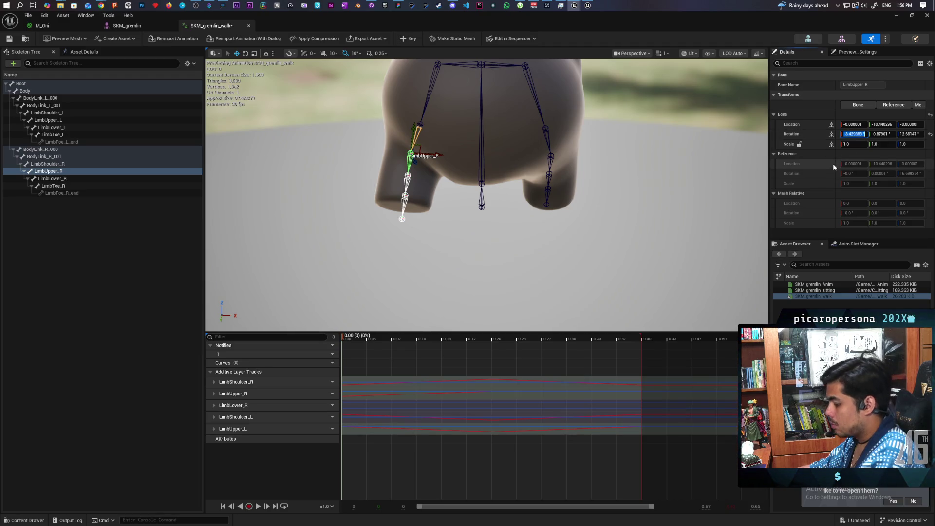
{"action": "left_click_drag", "start_coordinate": [342, 339], "coordinate": [651, 332]}
{"action": "left_click", "coordinate": [856, 134]}
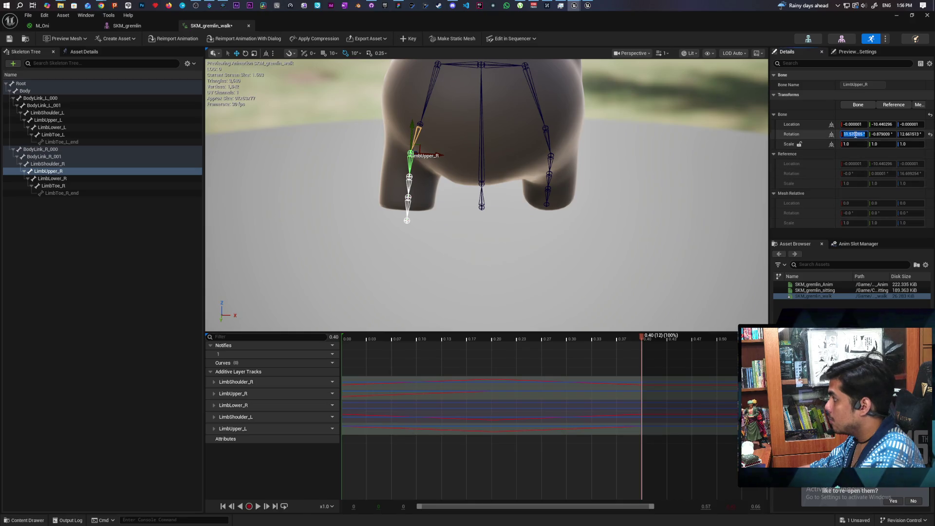
{"action": "key", "text": "Return"}
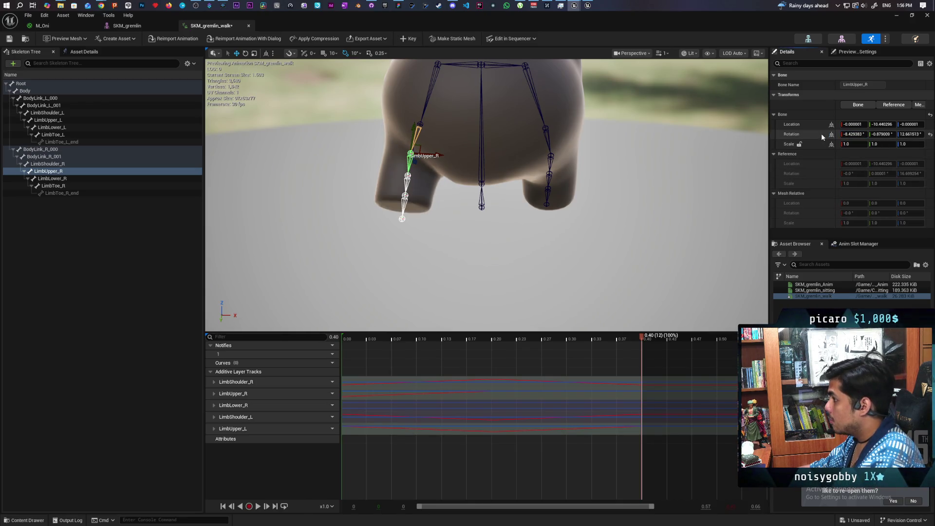
{"action": "left_click", "coordinate": [412, 40]}
{"action": "left_click", "coordinate": [364, 339]}
{"action": "key", "text": "space"}
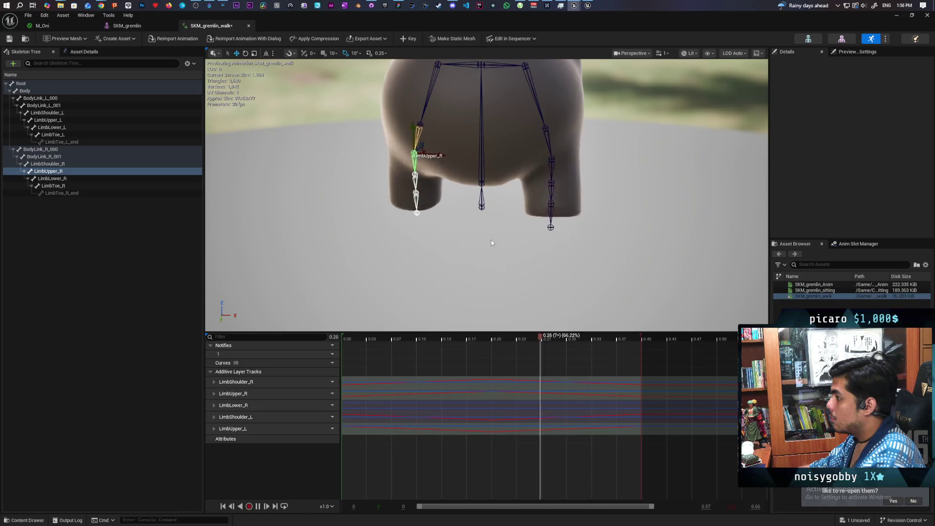
Watch the walk loop from a three-quarter view, then save SKM_gremlin_walk with Ctrl+S.
{"action": "scroll", "coordinate": [584, 187], "scroll_direction": "down", "scroll_amount": 3}
{"action": "key", "text": "space"}
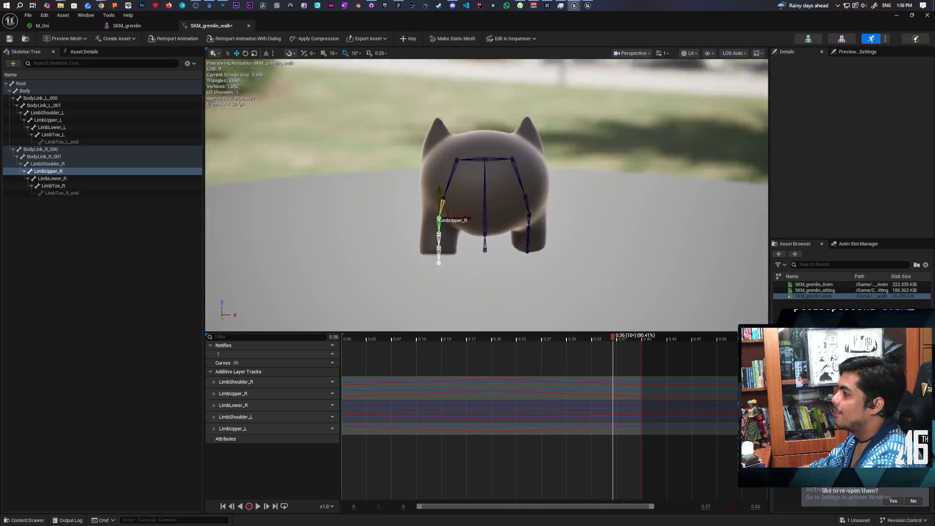
{"action": "mouse_move", "coordinate": [603, 192]}
{"action": "left_mouse_down"}
{"action": "mouse_move", "coordinate": [561, 192]}
{"action": "mouse_move", "coordinate": [643, 195]}
{"action": "mouse_move", "coordinate": [603, 192]}
{"action": "left_mouse_up"}
{"action": "key", "text": "space"}
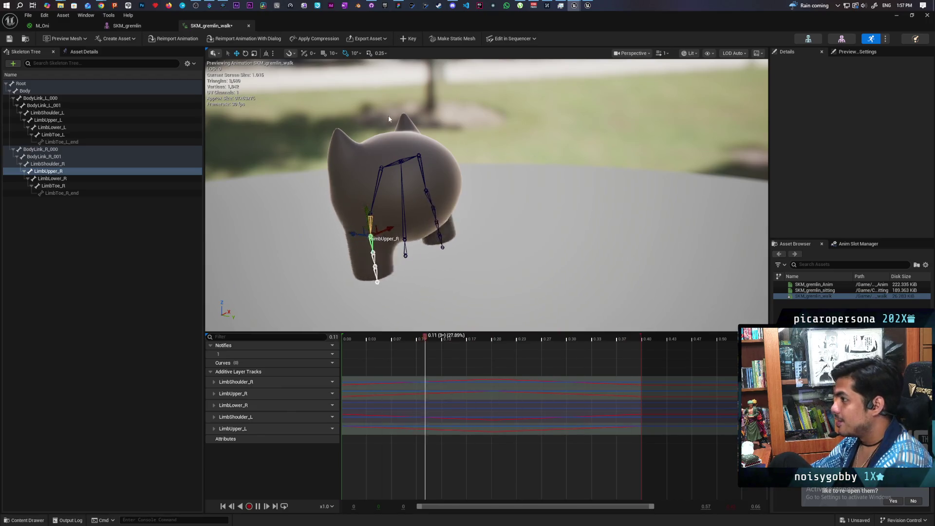
{"action": "key", "text": "ctrl+s"}
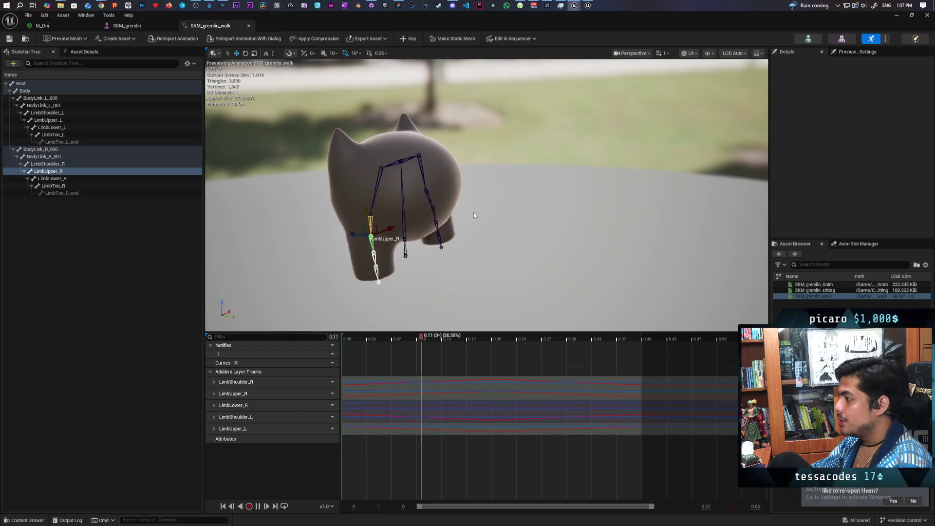
Orbit close behind the gremlin, zoom in and out on the legs, and start the walk playing.
{"action": "mouse_move", "coordinate": [532, 220]}
{"action": "left_mouse_down"}
{"action": "mouse_move", "coordinate": [404, 229]}
{"action": "mouse_move", "coordinate": [390, 214]}
{"action": "mouse_move", "coordinate": [390, 258]}
{"action": "mouse_move", "coordinate": [390, 249]}
{"action": "left_mouse_up"}
{"action": "scroll", "coordinate": [482, 229], "scroll_direction": "up", "scroll_amount": 5}
{"action": "scroll", "coordinate": [482, 229], "scroll_direction": "down", "scroll_amount": 3}
{"action": "scroll", "coordinate": [453, 228], "scroll_direction": "up", "scroll_amount": 4}
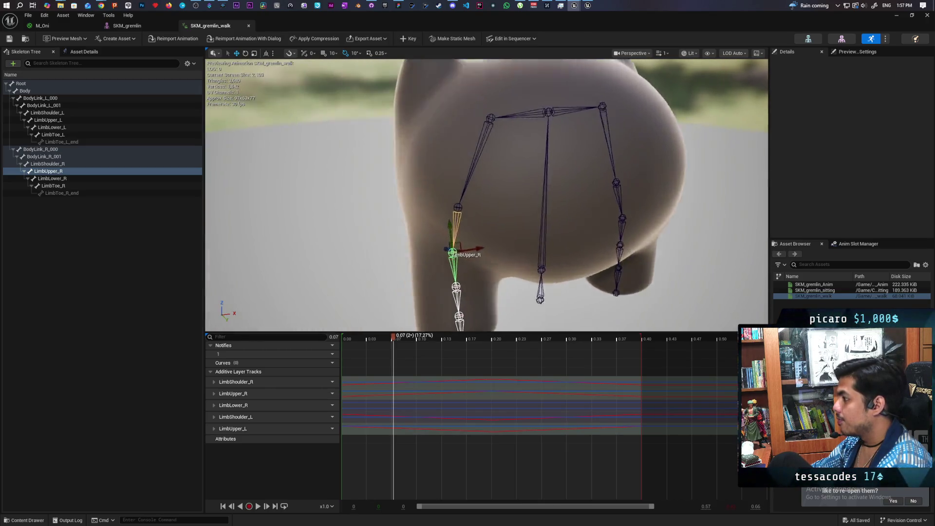
{"action": "scroll", "coordinate": [453, 229], "scroll_direction": "down", "scroll_amount": 4}
{"action": "scroll", "coordinate": [439, 229], "scroll_direction": "up", "scroll_amount": 4}
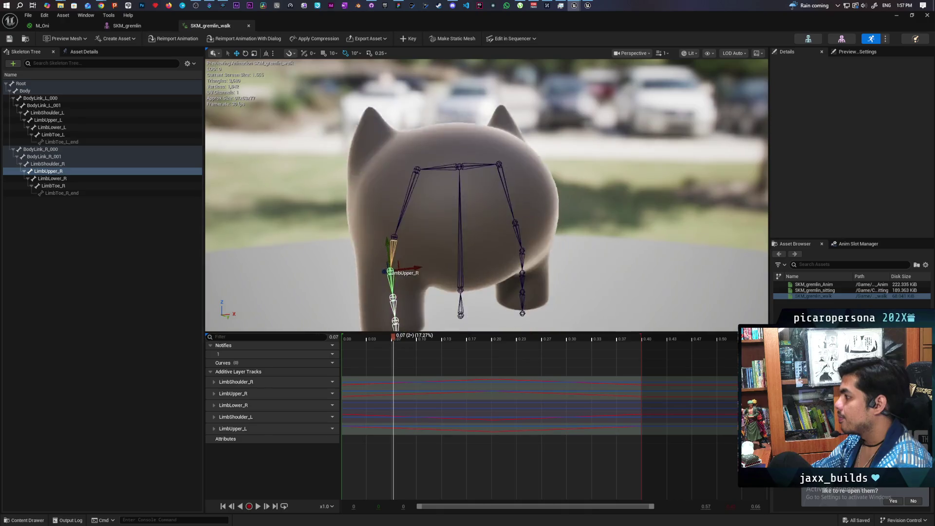
{"action": "scroll", "coordinate": [439, 229], "scroll_direction": "down", "scroll_amount": 4}
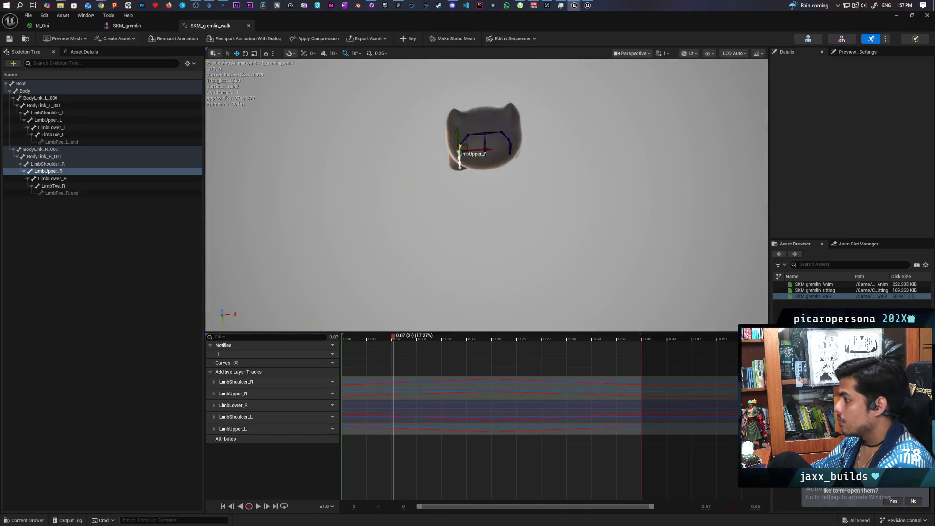
{"action": "scroll", "coordinate": [483, 161], "scroll_direction": "up", "scroll_amount": 5}
{"action": "mouse_move", "coordinate": [487, 195]}
{"action": "left_mouse_down"}
{"action": "mouse_move", "coordinate": [487, 161]}
{"action": "mouse_move", "coordinate": [487, 190]}
{"action": "mouse_move", "coordinate": [487, 166]}
{"action": "mouse_move", "coordinate": [497, 180]}
{"action": "left_mouse_up"}
{"action": "scroll", "coordinate": [487, 195], "scroll_direction": "down", "scroll_amount": 4}
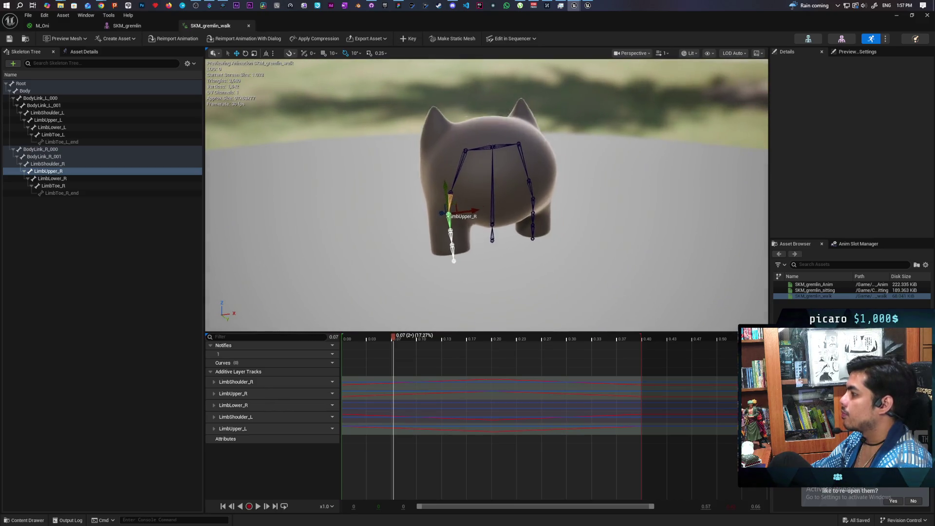
{"action": "scroll", "coordinate": [535, 217], "scroll_direction": "up", "scroll_amount": 3}
{"action": "key", "text": "space"}
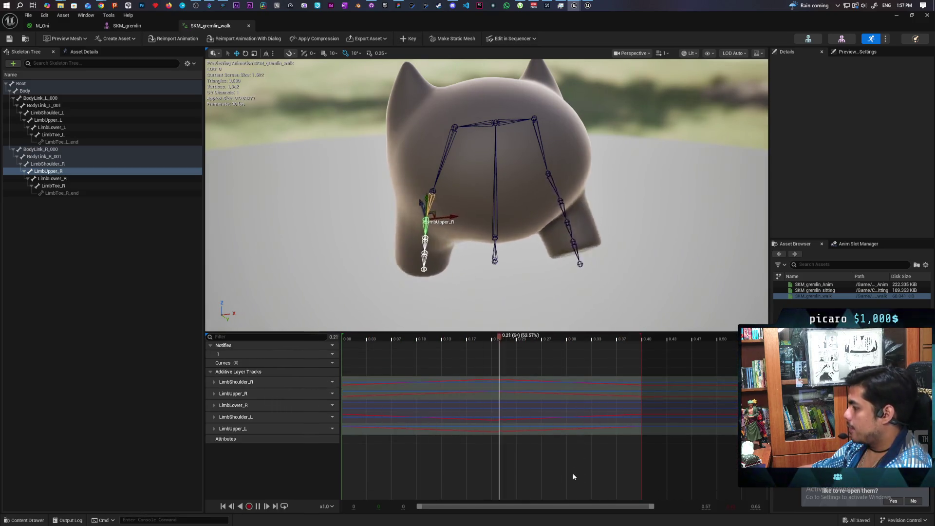
Switch the bone gizmo to rotation, widen the timeline, and pause the preview.
{"action": "key", "text": "e"}
{"action": "left_click_drag", "start_coordinate": [652, 508], "coordinate": [834, 499]}
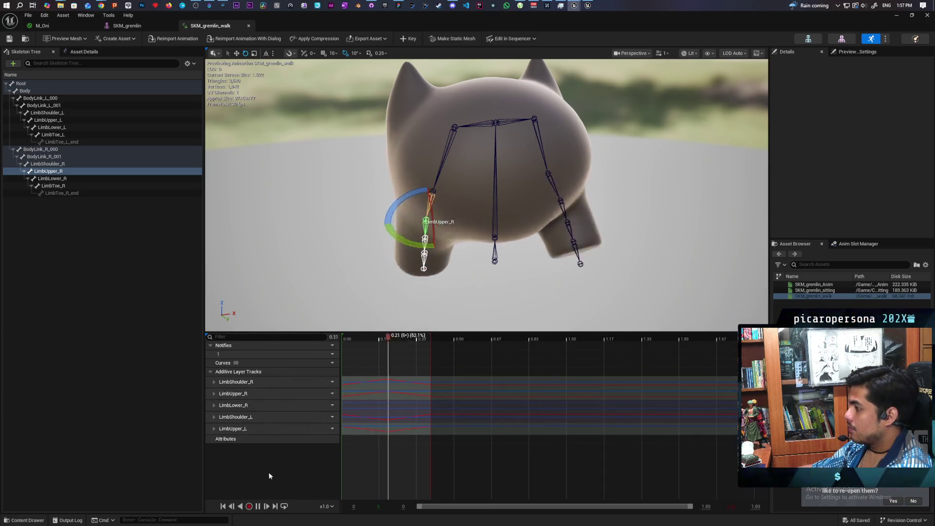
{"action": "key", "text": "space"}
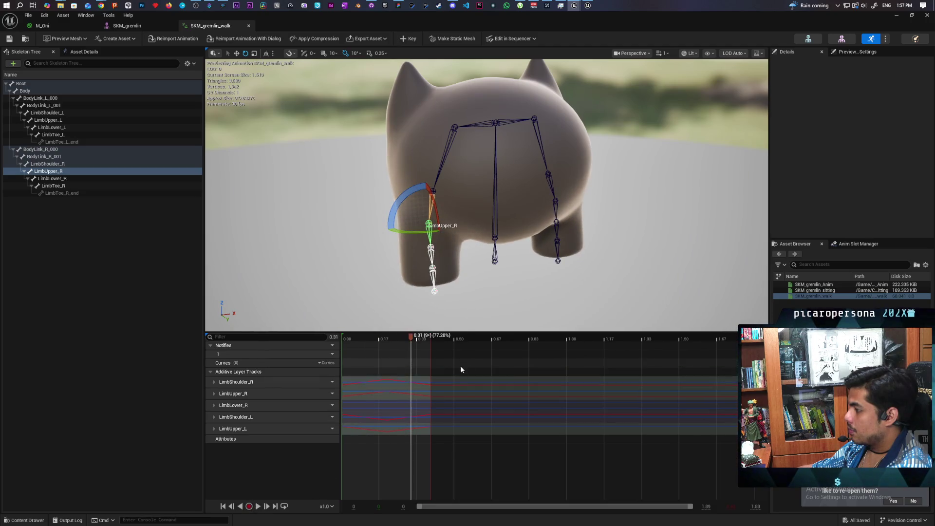
Open LimbUpper_L's curves in the Curve Editor and set key interpolation to Auto (Cubic).
{"action": "left_click", "coordinate": [435, 452]}
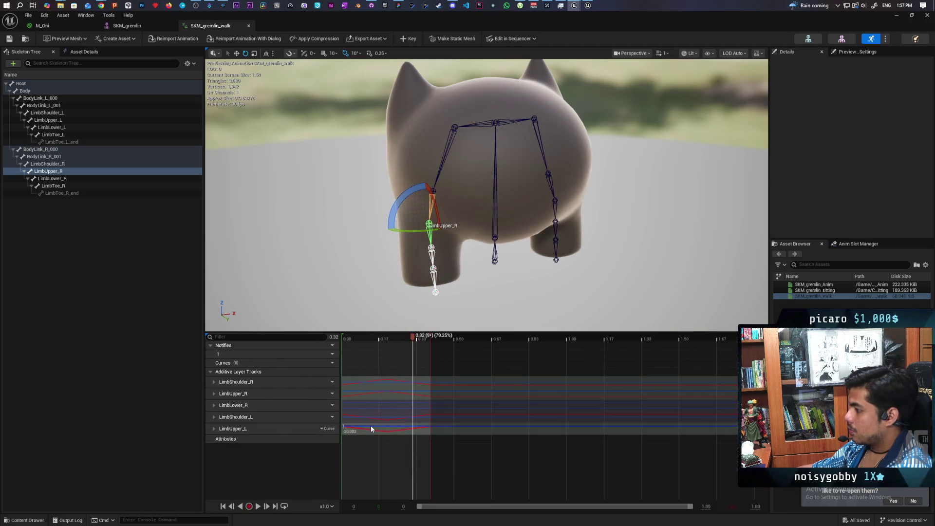
{"action": "double_click", "coordinate": [372, 429]}
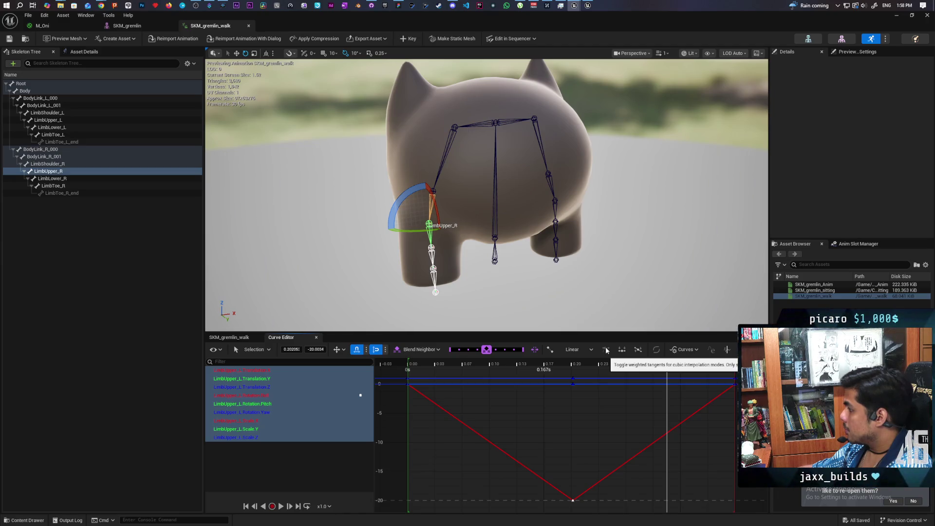
{"action": "left_click", "coordinate": [577, 349]}
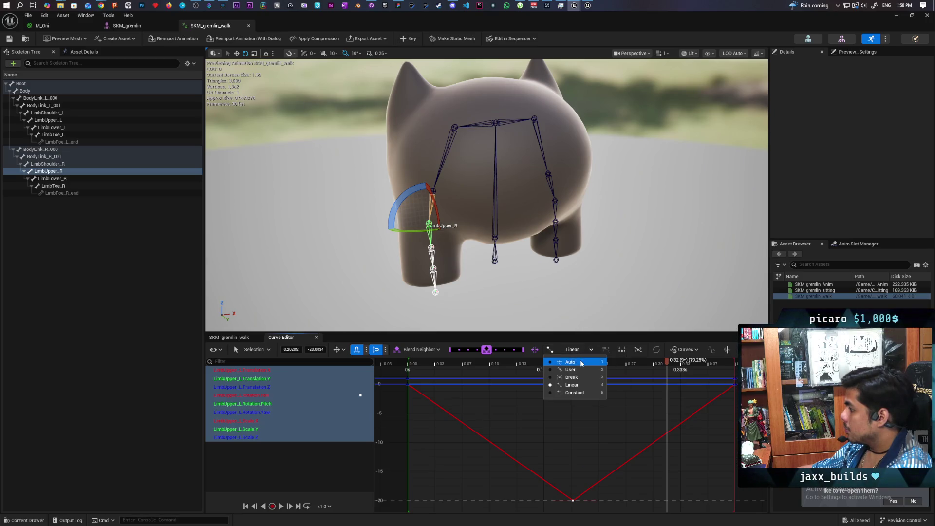
{"action": "left_click", "coordinate": [581, 363]}
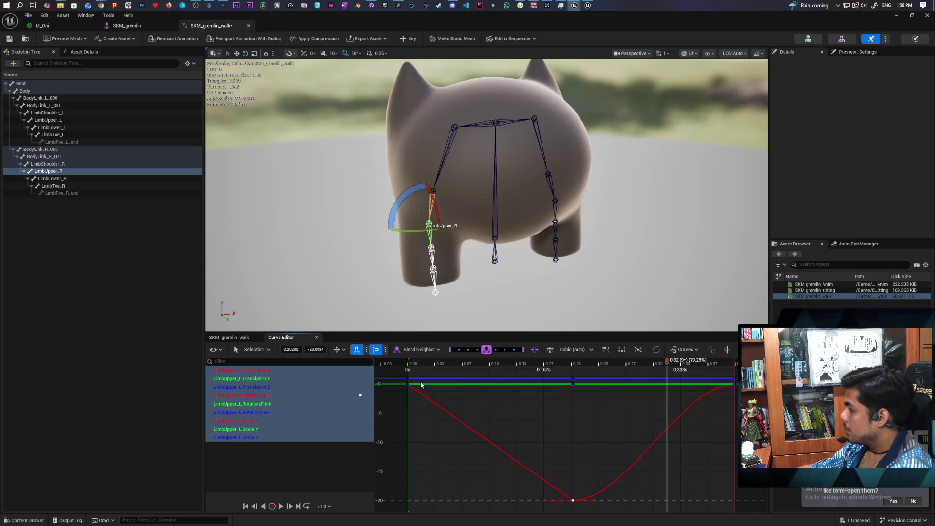
Select all keys on the curves, set them to Auto (Cubic), and preview the animation.
{"action": "mouse_move", "coordinate": [408, 386]}
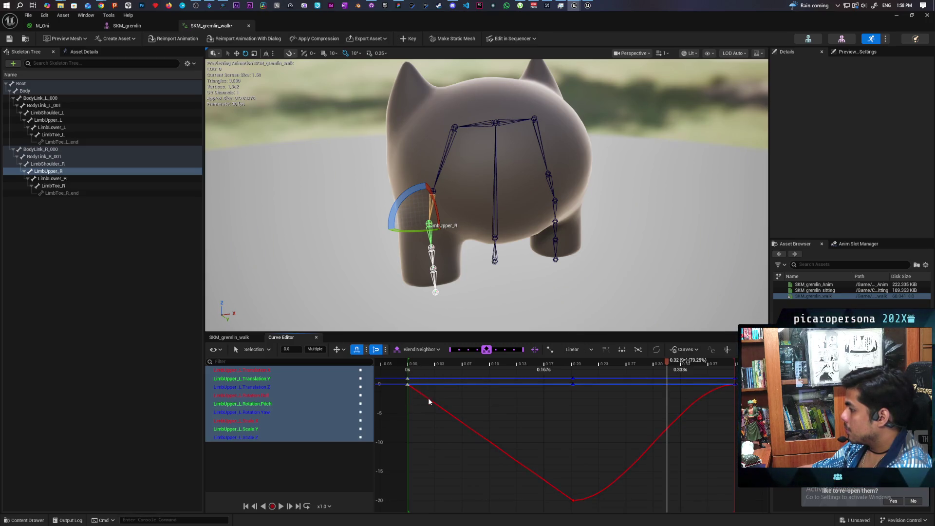
{"action": "mouse_move", "coordinate": [400, 371]}
{"action": "left_mouse_down"}
{"action": "mouse_move", "coordinate": [567, 443]}
{"action": "mouse_move", "coordinate": [745, 495]}
{"action": "mouse_move", "coordinate": [749, 506]}
{"action": "left_mouse_up"}
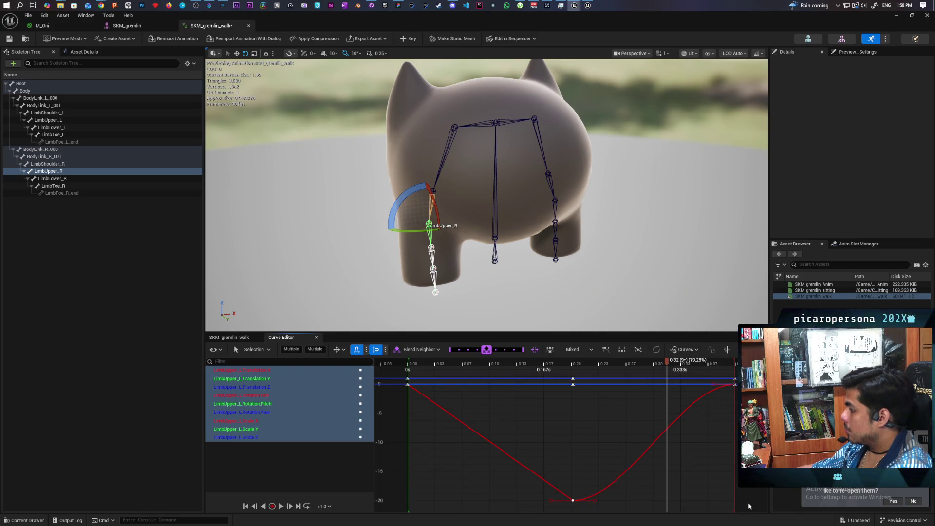
{"action": "left_click", "coordinate": [583, 352]}
{"action": "left_click", "coordinate": [571, 362]}
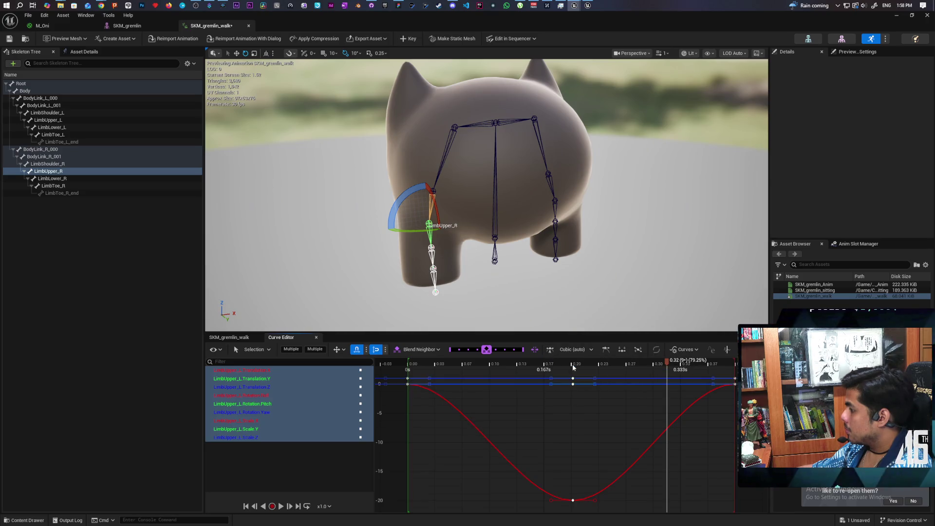
{"action": "key", "text": "space"}
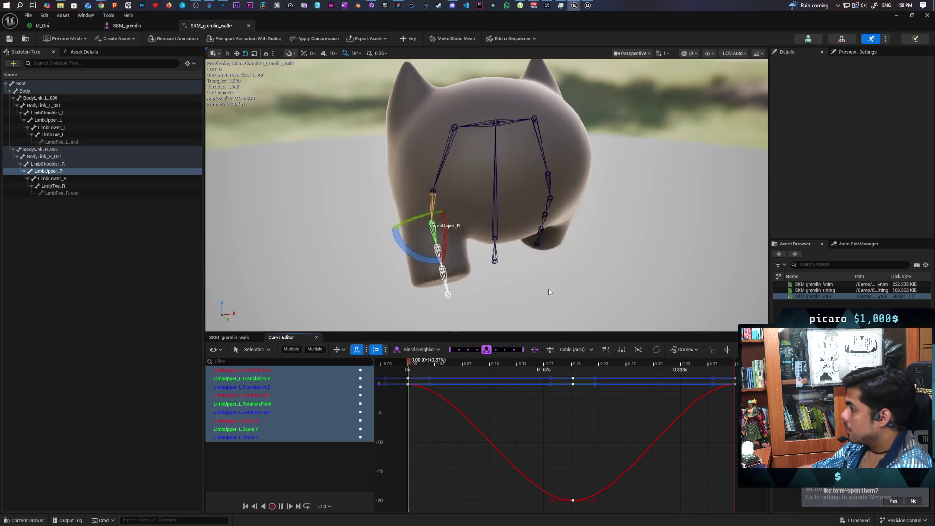
{"action": "key", "text": "space"}
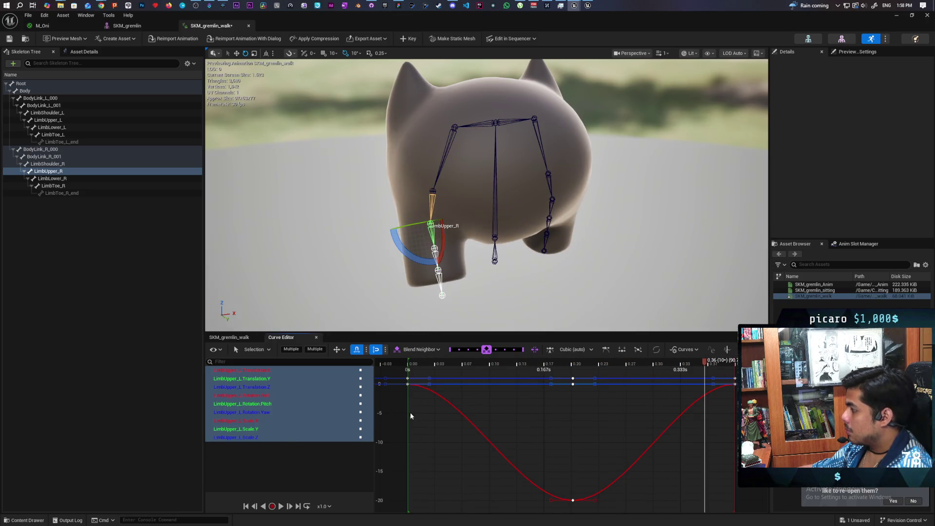
{"action": "key", "text": "space"}
{"action": "key", "text": "space"}
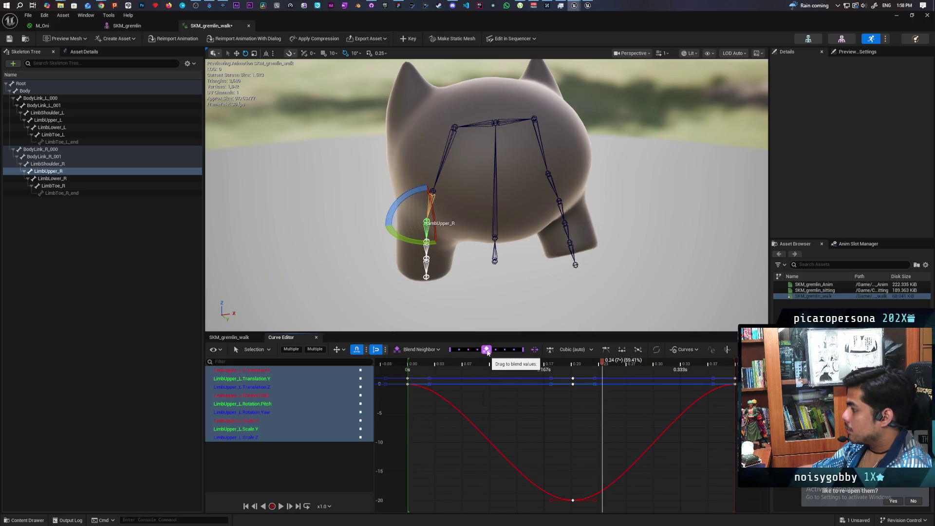
{"action": "mouse_move", "coordinate": [487, 352]}
{"action": "left_mouse_down"}
{"action": "mouse_move", "coordinate": [461, 353]}
{"action": "mouse_move", "coordinate": [519, 353]}
{"action": "mouse_move", "coordinate": [487, 352]}
{"action": "left_mouse_up"}
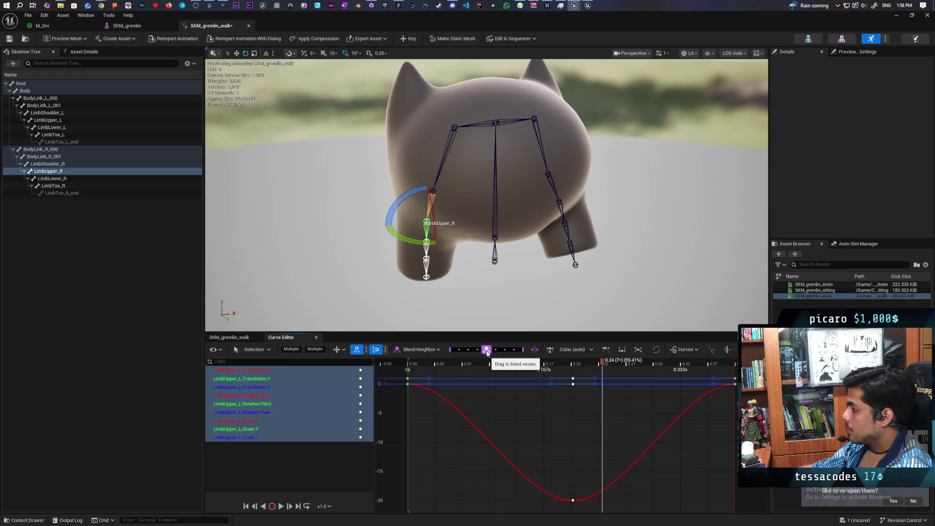
{"action": "left_click", "coordinate": [426, 349]}
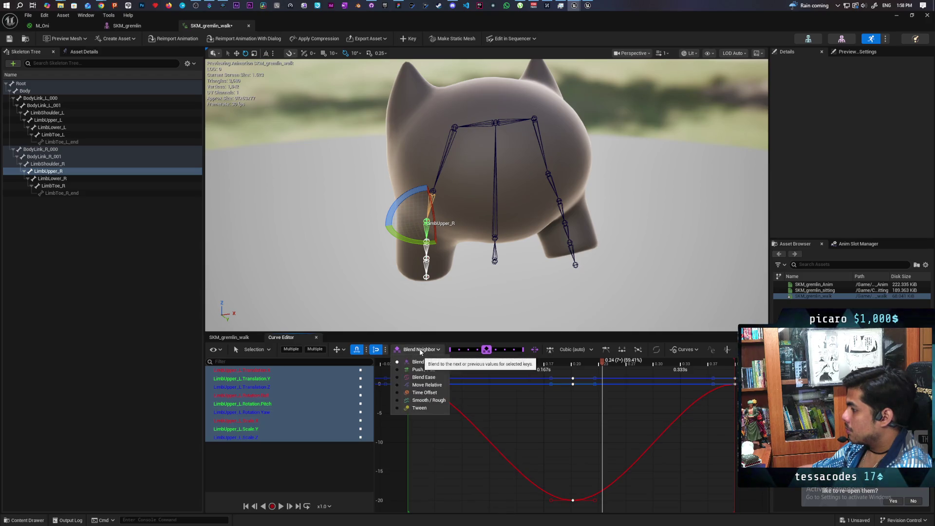
{"action": "left_click", "coordinate": [423, 369]}
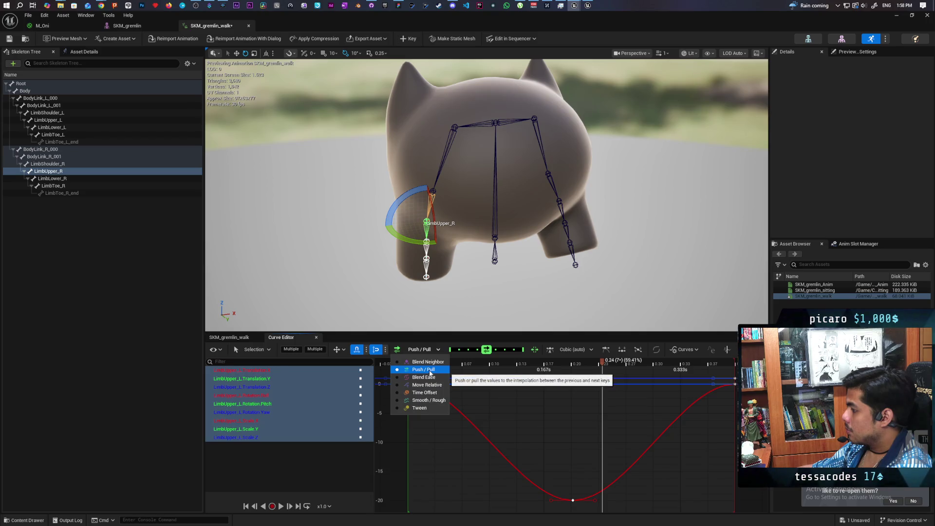
{"action": "left_click", "coordinate": [415, 384]}
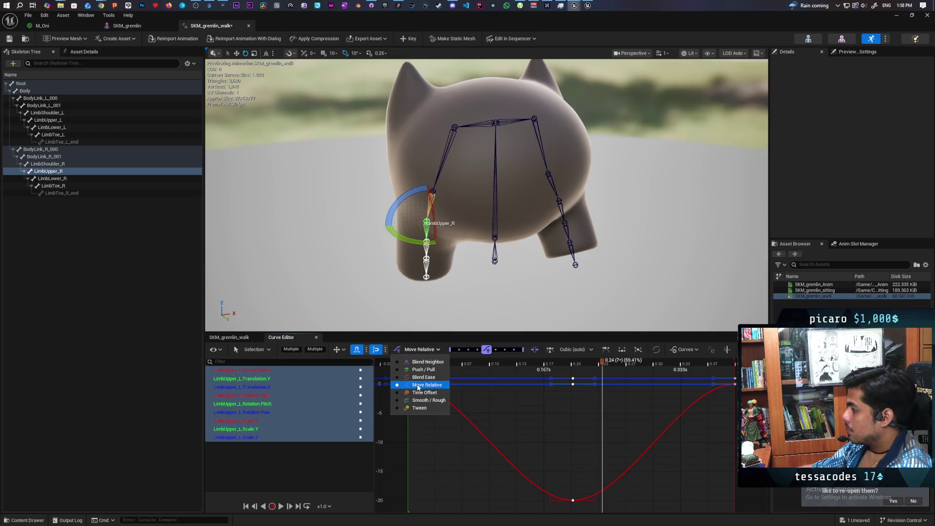
{"action": "left_click", "coordinate": [428, 362]}
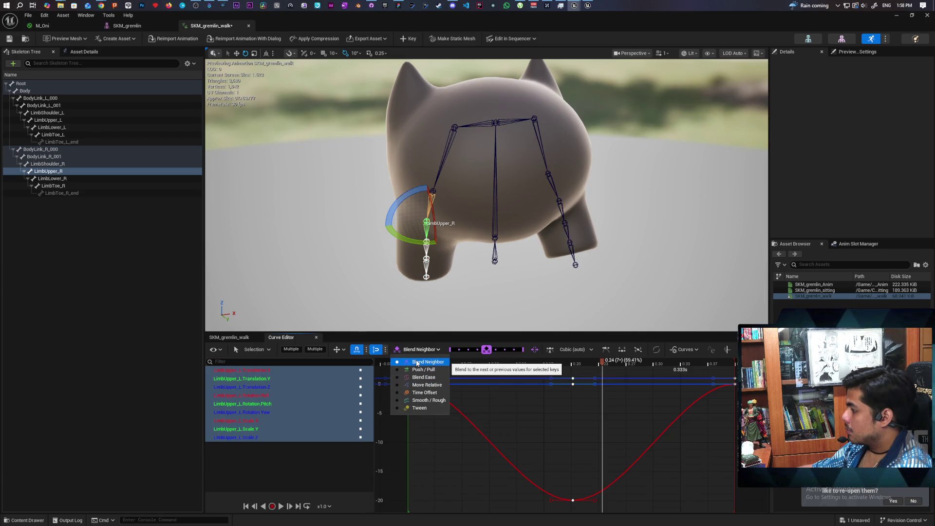
{"action": "left_click", "coordinate": [486, 350]}
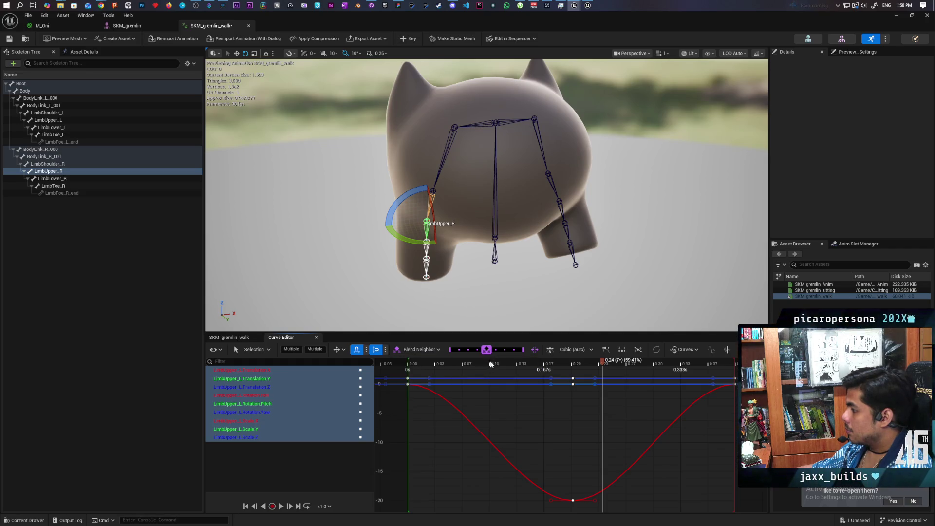
{"action": "key", "text": "space"}
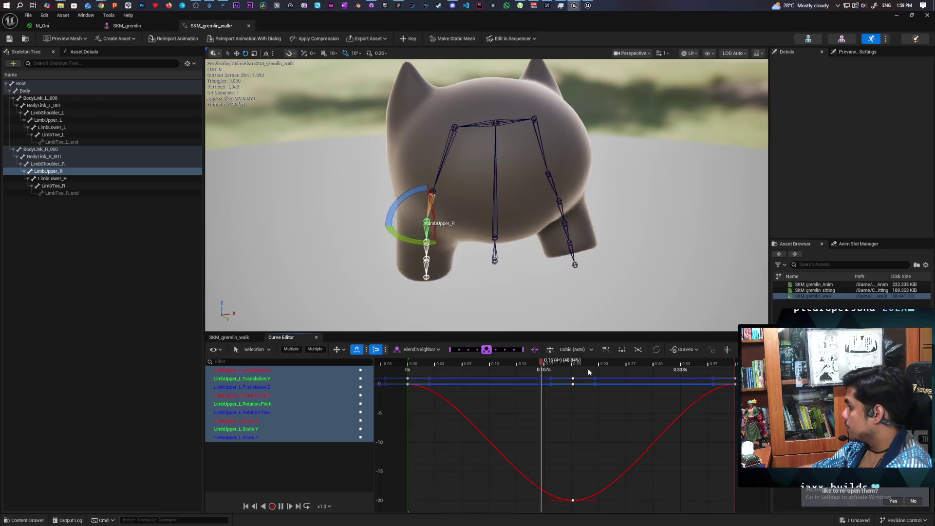
Give the lowest (-20) rotation key weighted tangents, stretch its right handle outward, and preview.
{"action": "key", "text": "space"}
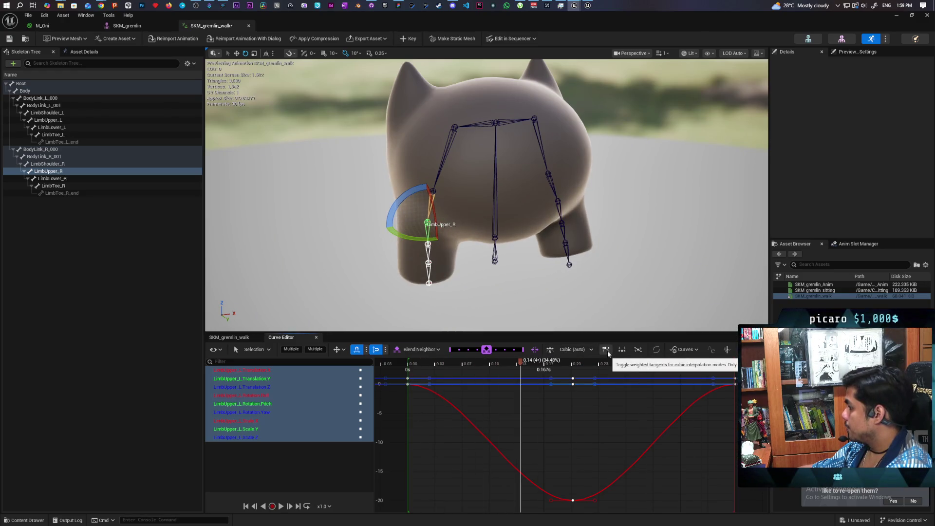
{"action": "left_click_drag", "start_coordinate": [546, 475], "coordinate": [587, 515]}
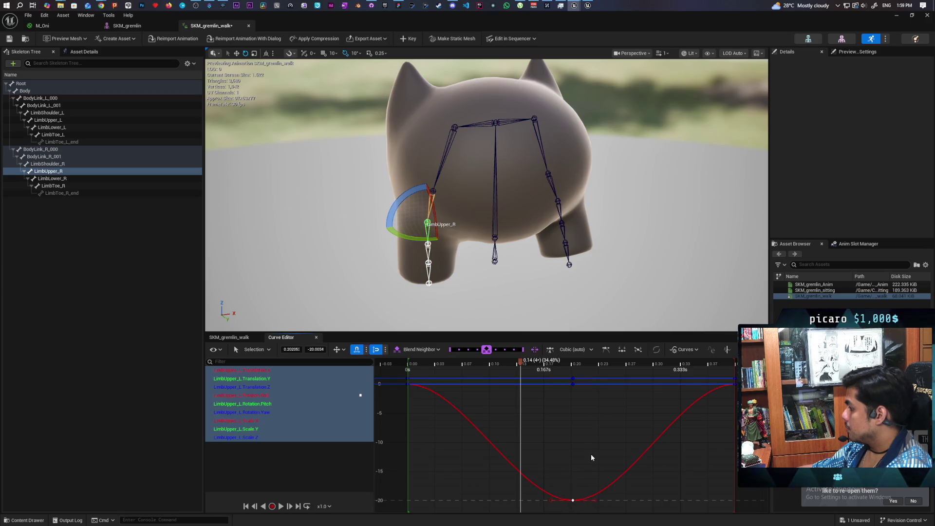
{"action": "left_click", "coordinate": [605, 351]}
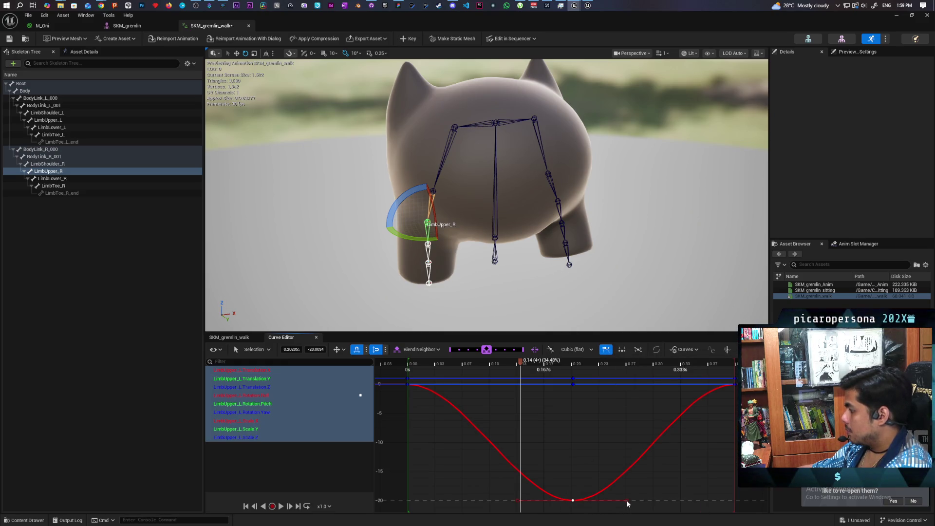
{"action": "left_click_drag", "start_coordinate": [628, 500], "coordinate": [669, 500]}
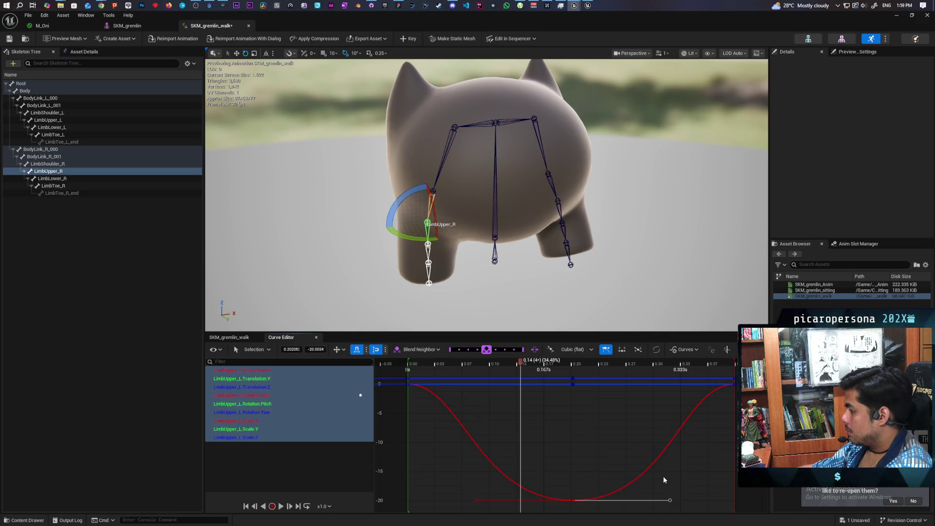
{"action": "key", "text": "space"}
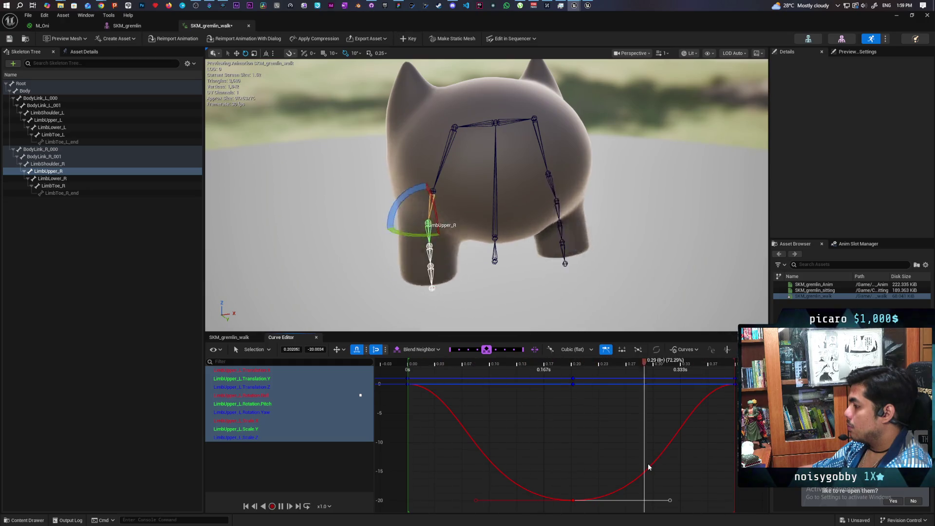
{"action": "key", "text": "space"}
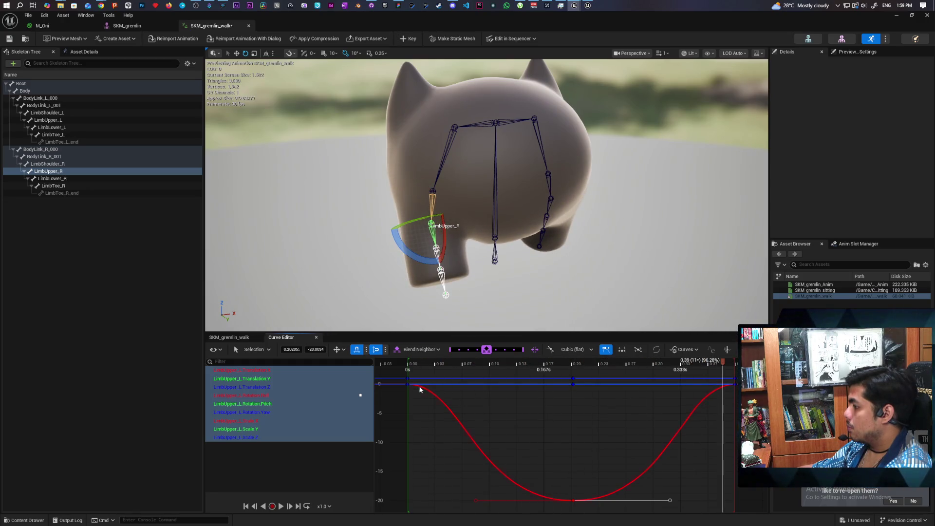
Give the keys at the curves' start and end flat cubic tangents.
{"action": "left_click_drag", "start_coordinate": [395, 396], "coordinate": [422, 378]}
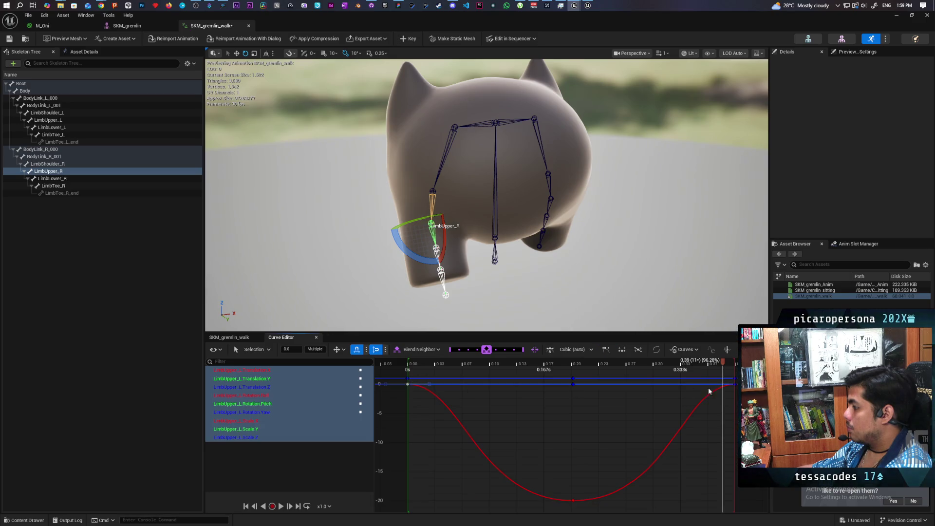
{"action": "left_click_drag", "start_coordinate": [722, 401], "coordinate": [739, 380]}
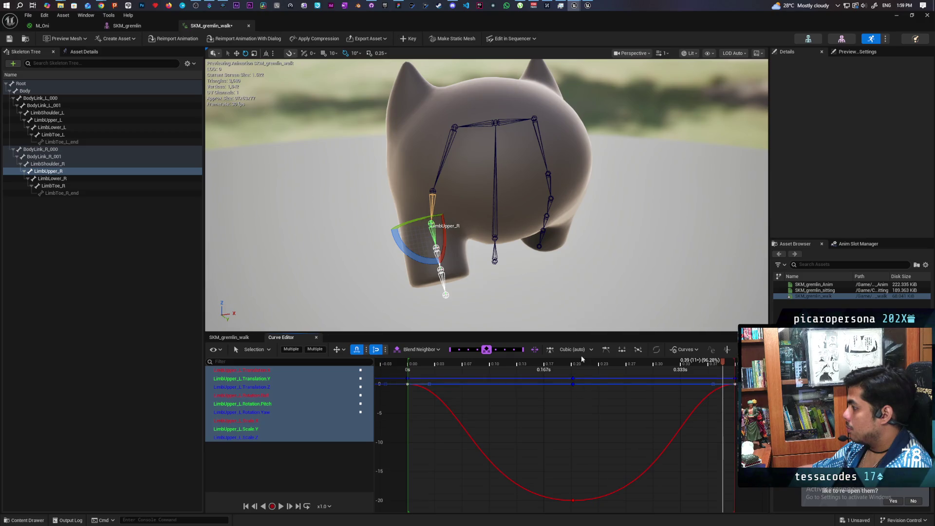
{"action": "left_click", "coordinate": [607, 349]}
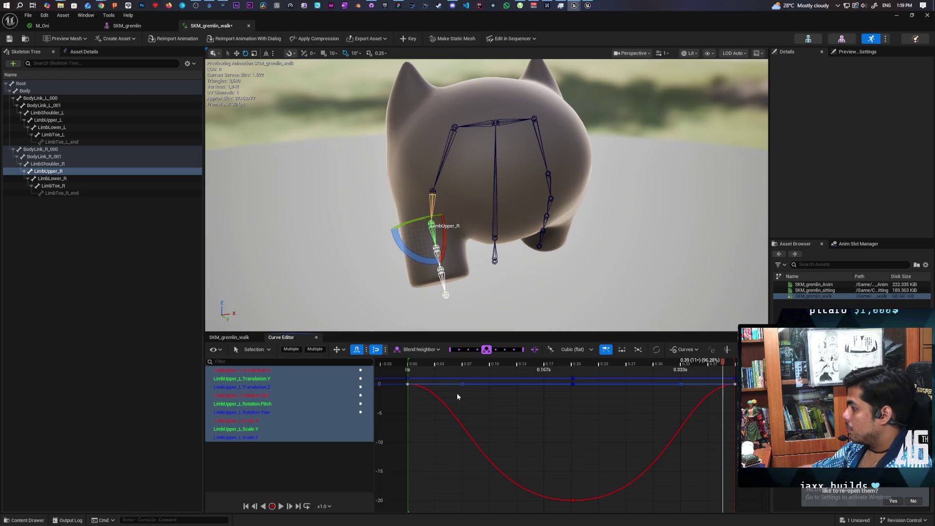
Select a group of curve keys and isolate the Translation.X channel.
{"action": "mouse_move", "coordinate": [455, 391]}
{"action": "left_mouse_down"}
{"action": "mouse_move", "coordinate": [492, 380]}
{"action": "mouse_move", "coordinate": [701, 384]}
{"action": "left_mouse_up"}
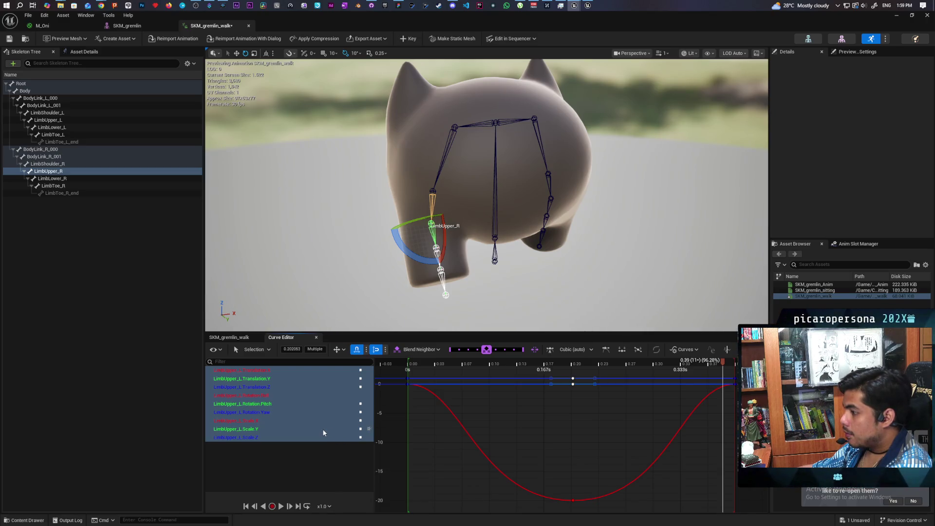
{"action": "scroll", "coordinate": [498, 425], "scroll_direction": "down", "scroll_amount": 4}
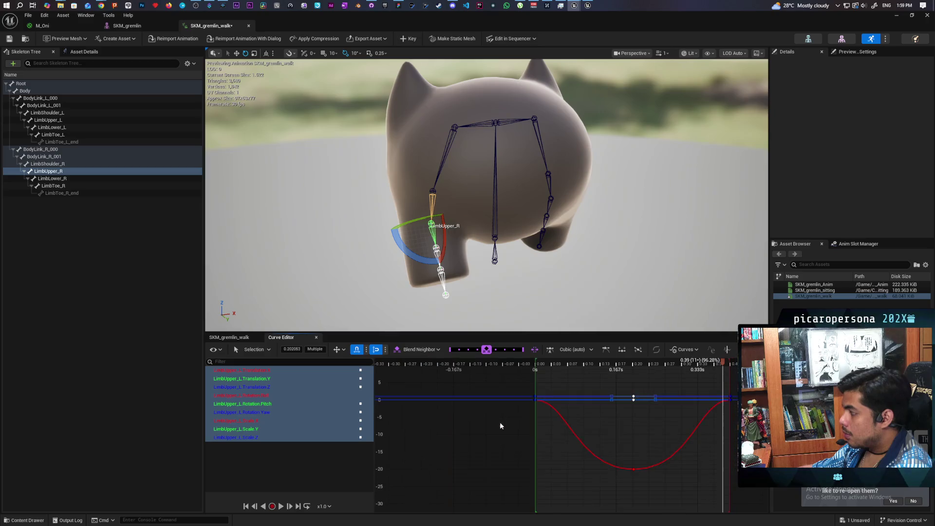
{"action": "scroll", "coordinate": [640, 428], "scroll_direction": "up", "scroll_amount": 2}
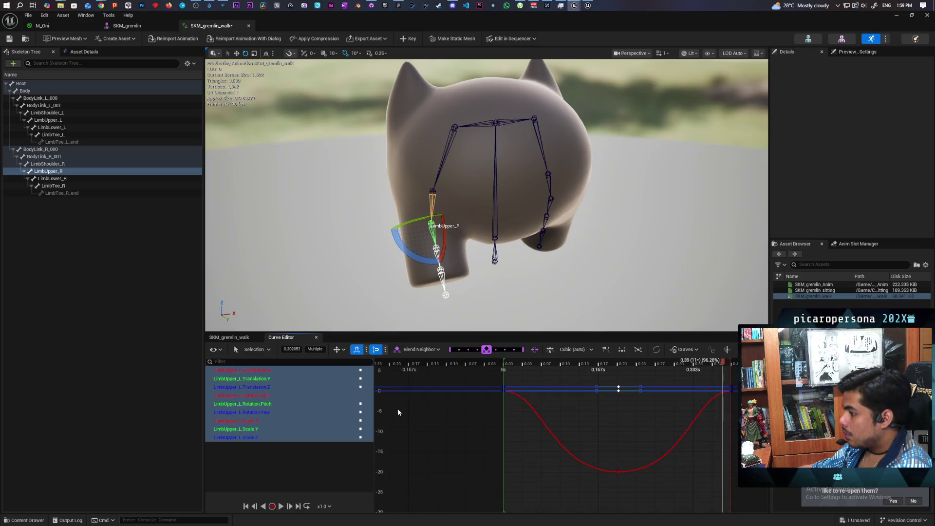
{"action": "left_click", "coordinate": [361, 379]}
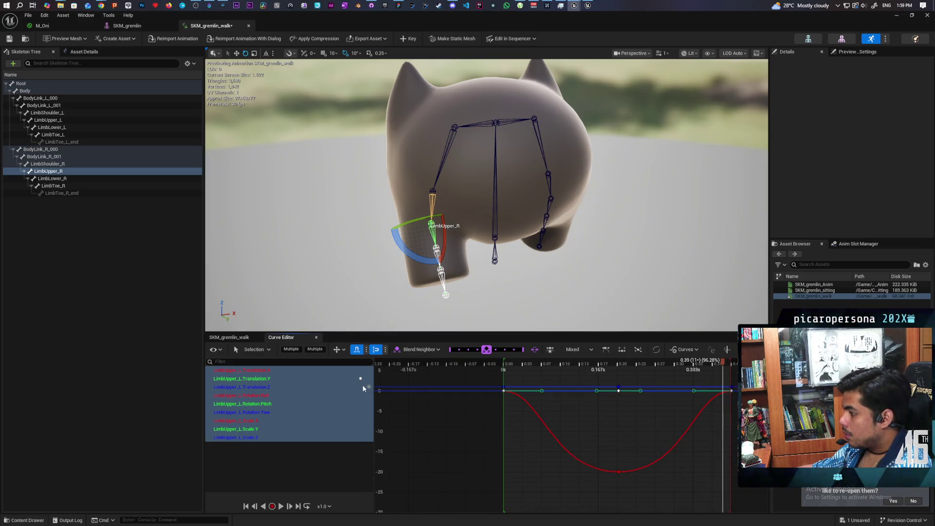
{"action": "left_click", "coordinate": [363, 370]}
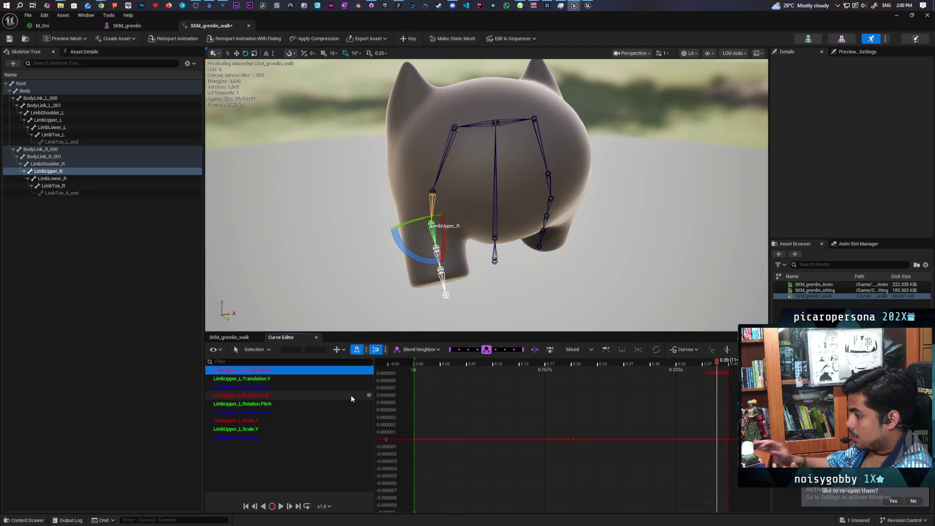
Isolate the Scale.X, Translation.Y and Scale.Z curves in turn, then close the Curve Editor.
{"action": "left_click", "coordinate": [346, 420]}
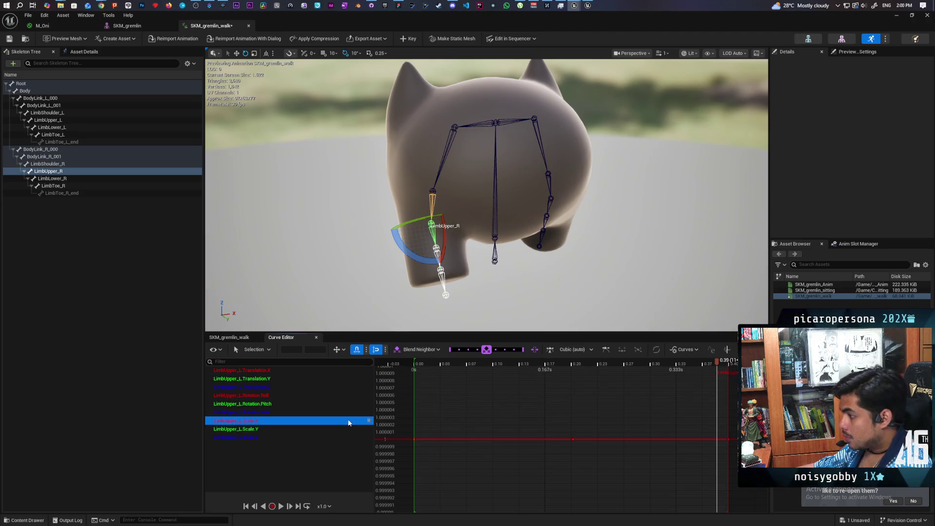
{"action": "left_click", "coordinate": [369, 371]}
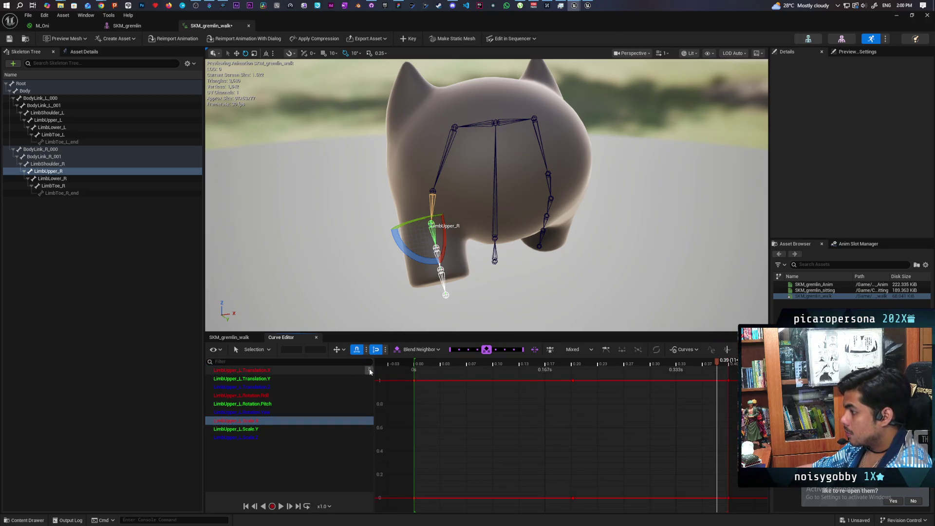
{"action": "left_click", "coordinate": [361, 370]}
{"action": "left_click", "coordinate": [355, 380]}
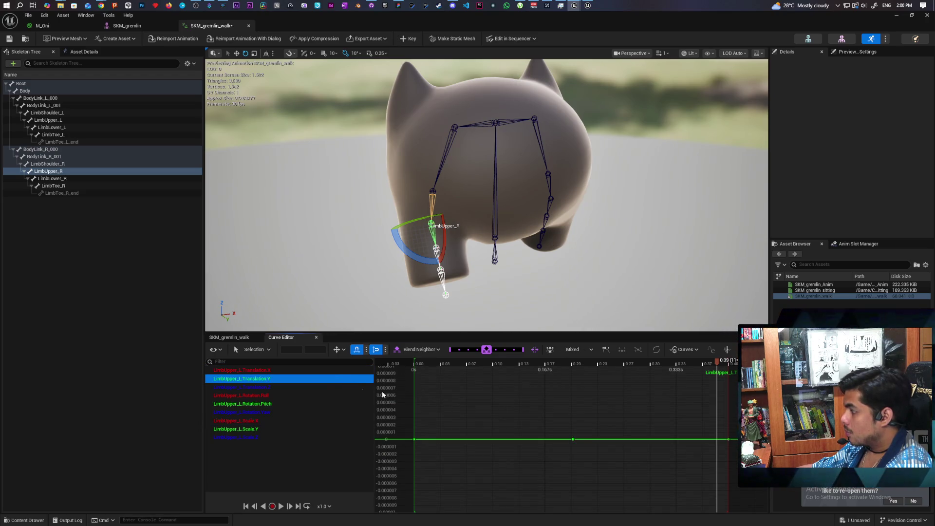
{"action": "left_click", "coordinate": [257, 437]}
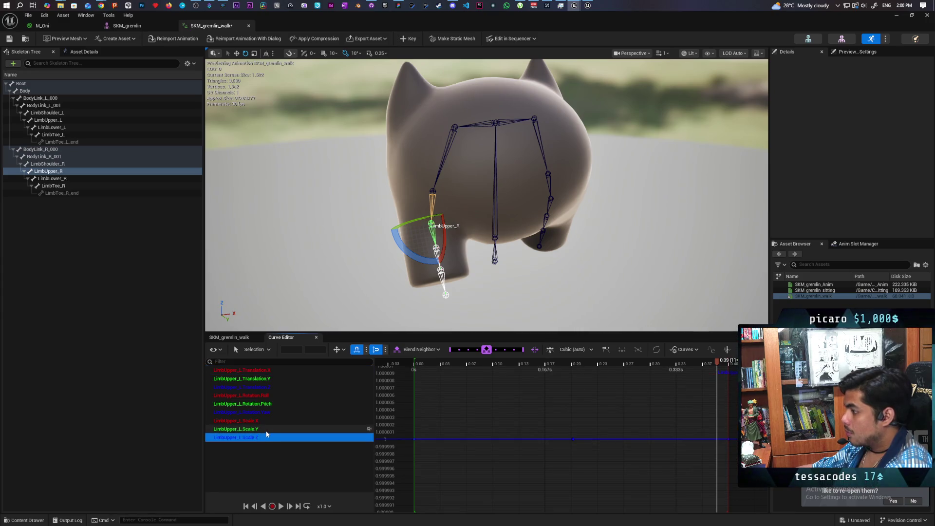
{"action": "left_click", "coordinate": [268, 350]}
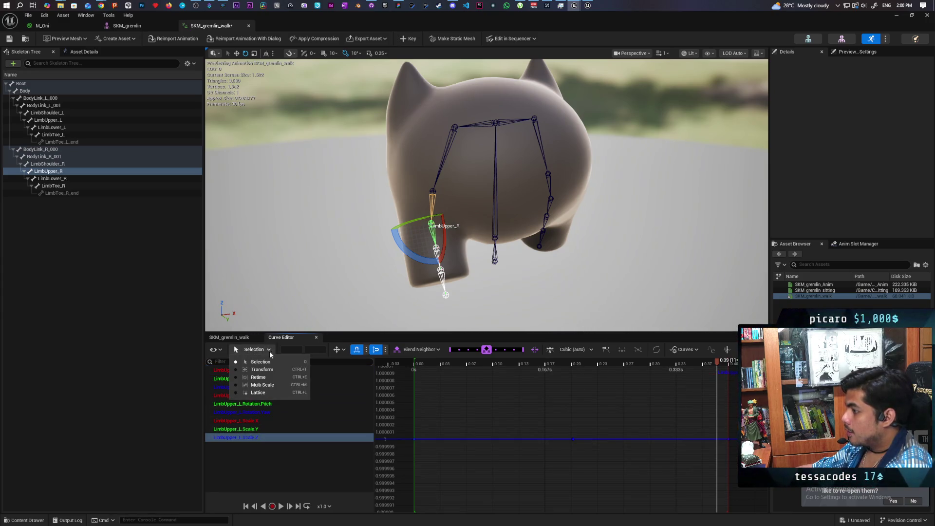
{"action": "left_click", "coordinate": [270, 443]}
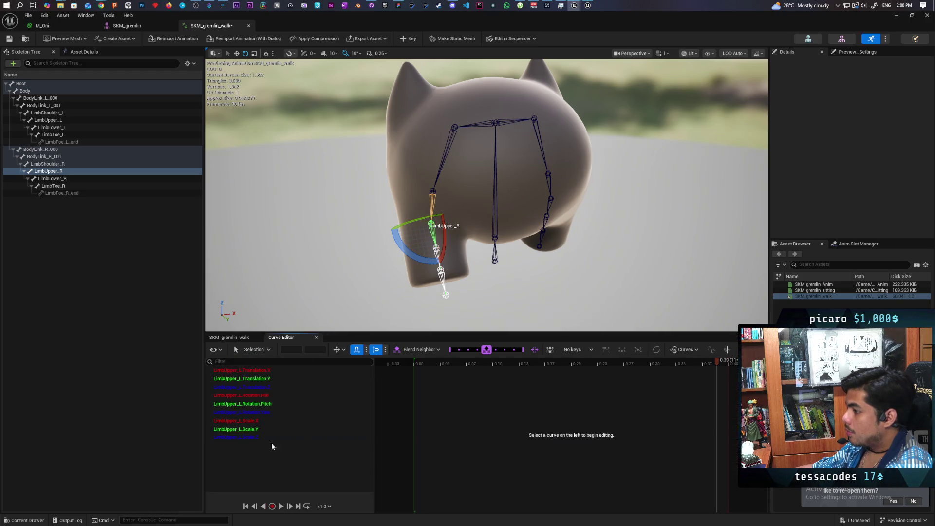
{"action": "left_click", "coordinate": [229, 337]}
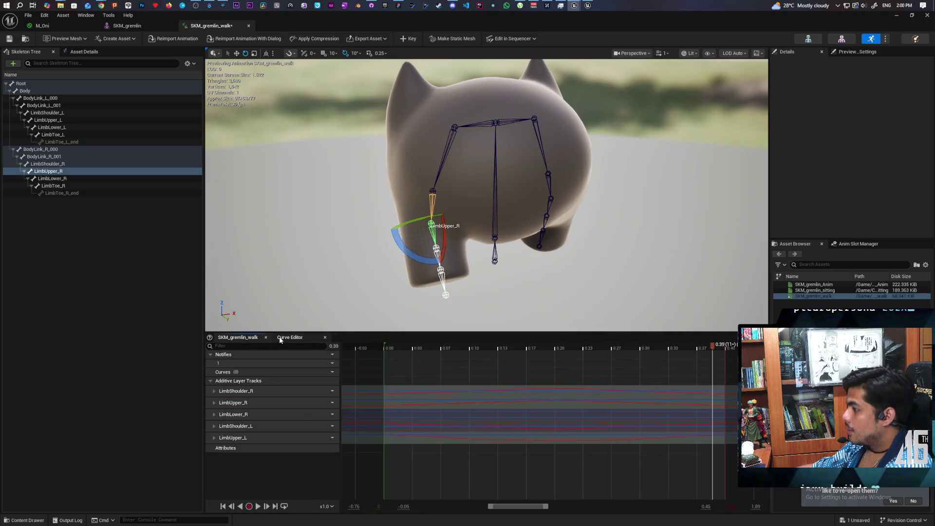
{"action": "left_click", "coordinate": [280, 338]}
{"action": "left_click", "coordinate": [316, 337]}
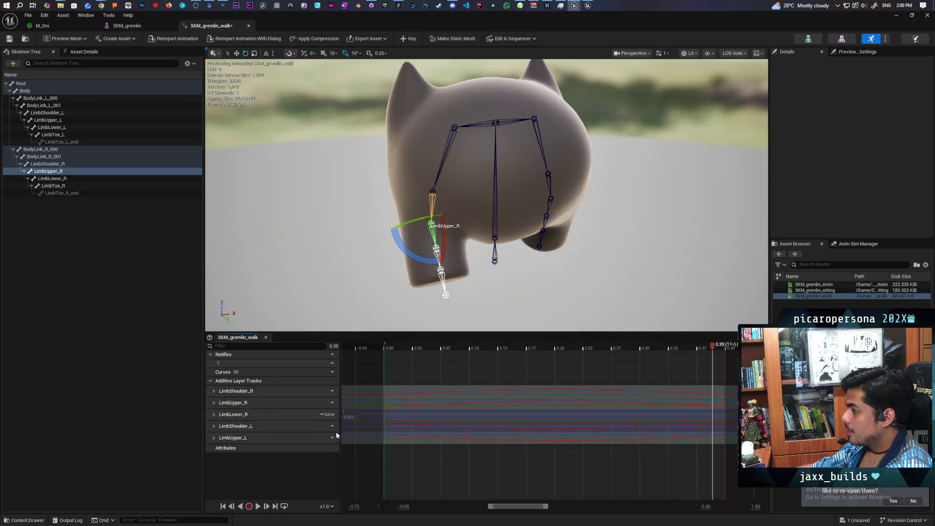
Reopen LimbUpper_L's curves and show only the Rotation.Roll curve.
{"action": "double_click", "coordinate": [509, 438]}
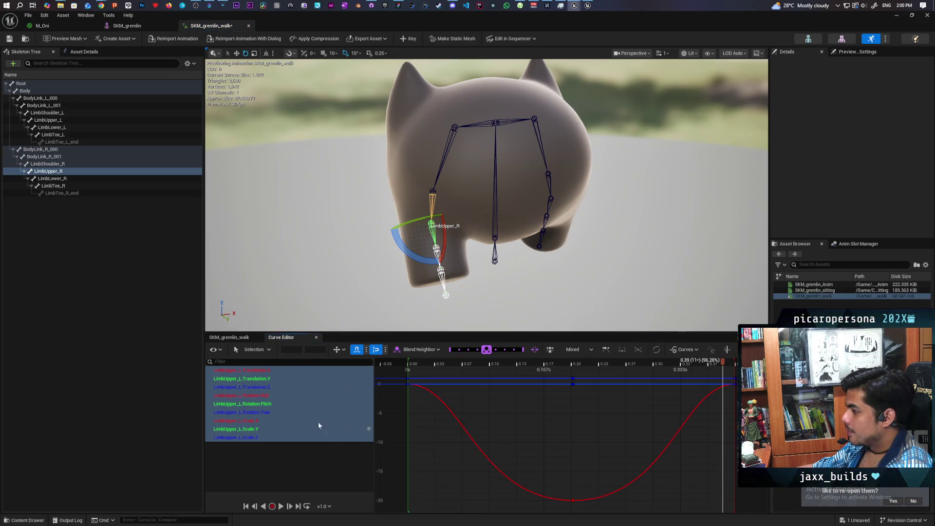
{"action": "left_click", "coordinate": [288, 473]}
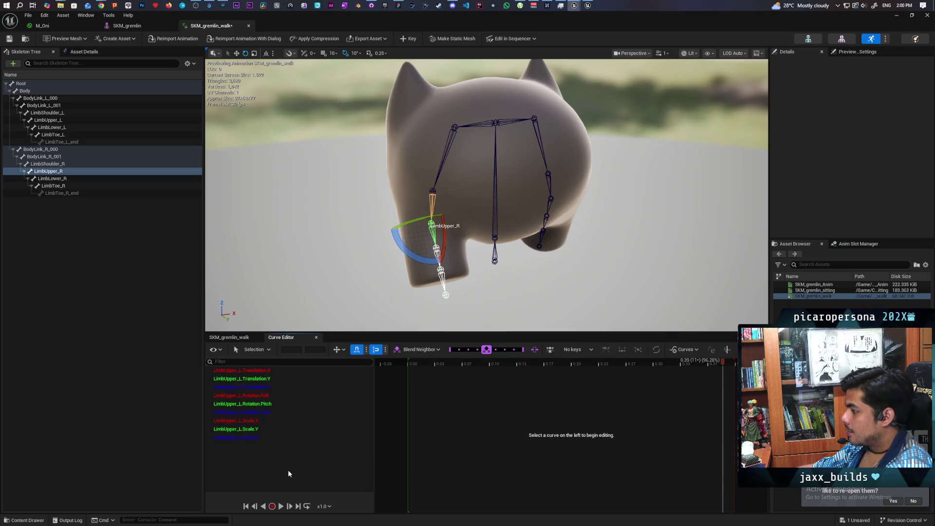
{"action": "left_click", "coordinate": [287, 438]}
{"action": "left_click", "coordinate": [297, 429]}
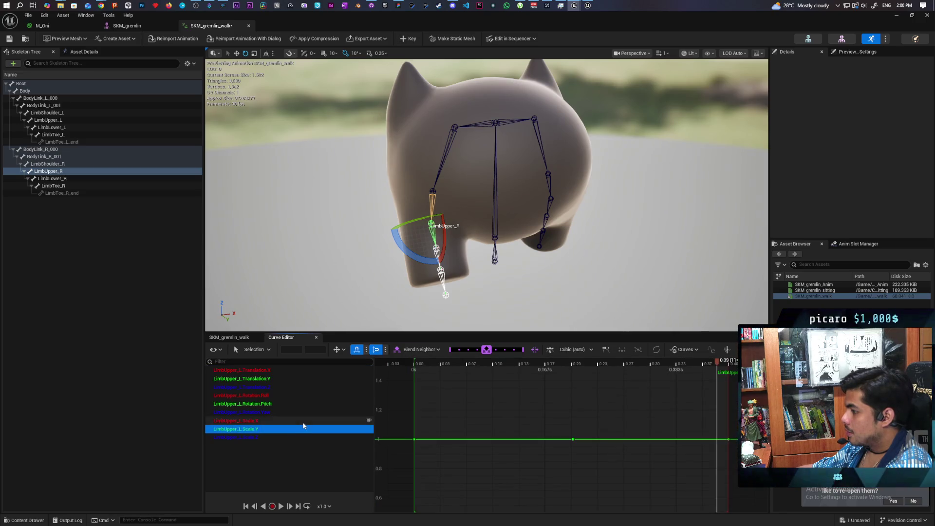
{"action": "left_click", "coordinate": [303, 421]}
{"action": "left_click", "coordinate": [303, 396]}
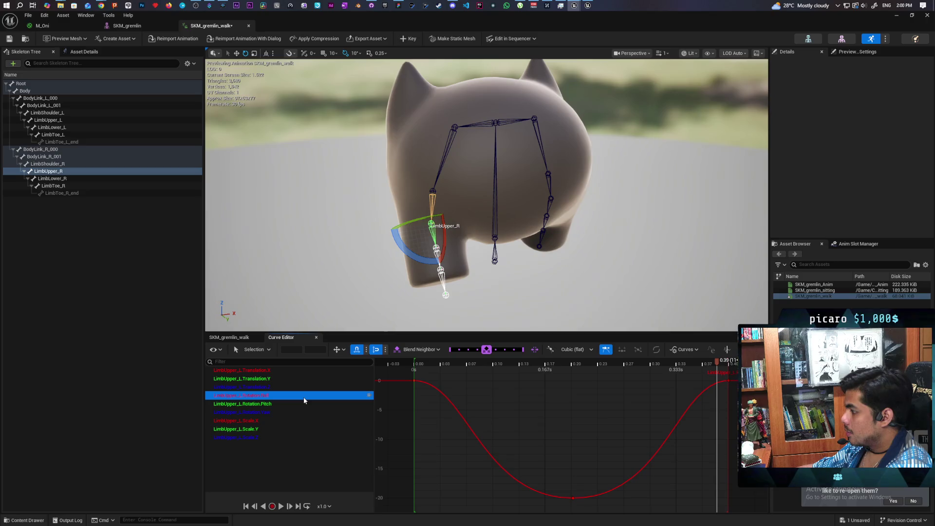
{"action": "mouse_move", "coordinate": [406, 376]}
{"action": "left_mouse_down"}
{"action": "mouse_move", "coordinate": [561, 389]}
{"action": "mouse_move", "coordinate": [738, 390]}
{"action": "left_mouse_up"}
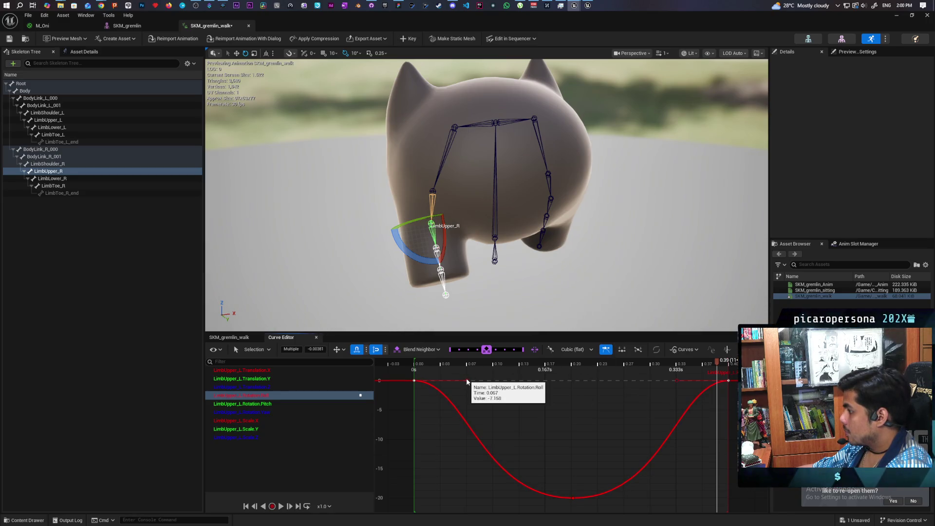
{"action": "left_click_drag", "start_coordinate": [466, 380], "coordinate": [547, 389]}
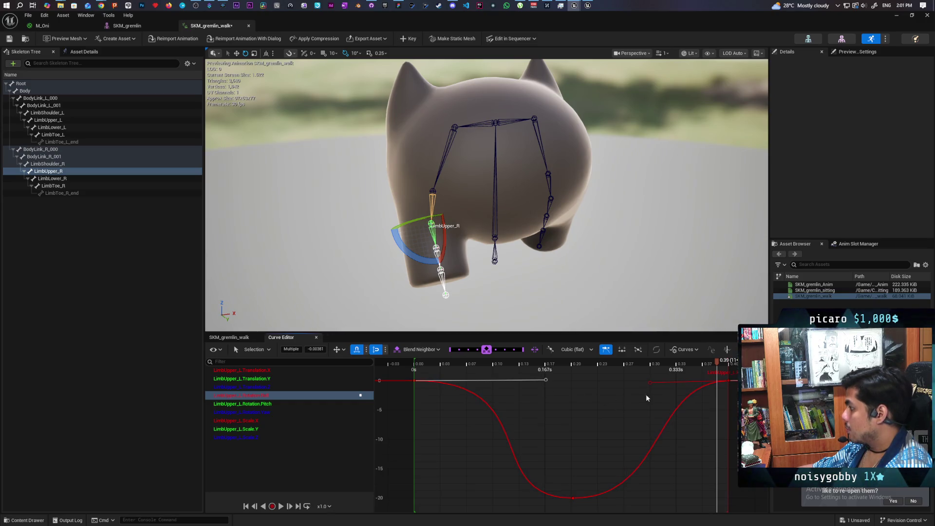
{"action": "key", "text": "space"}
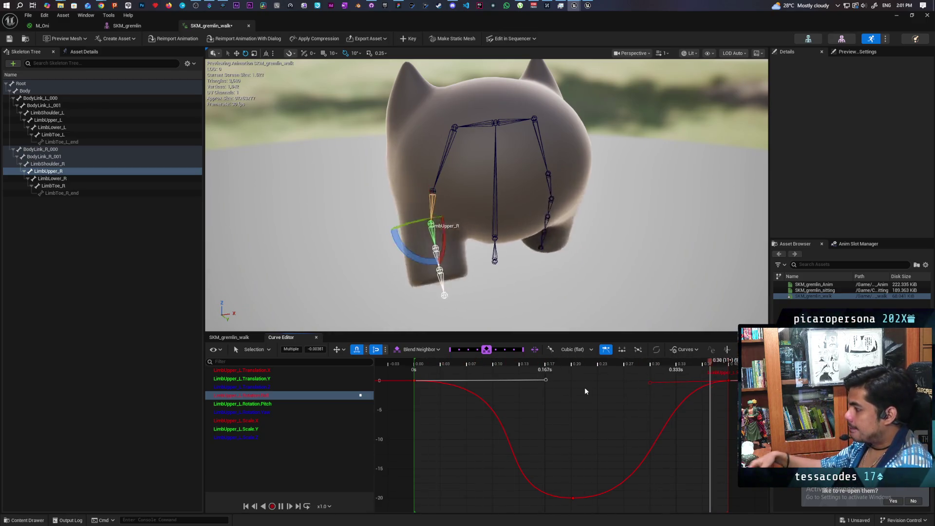
{"action": "key", "text": "space"}
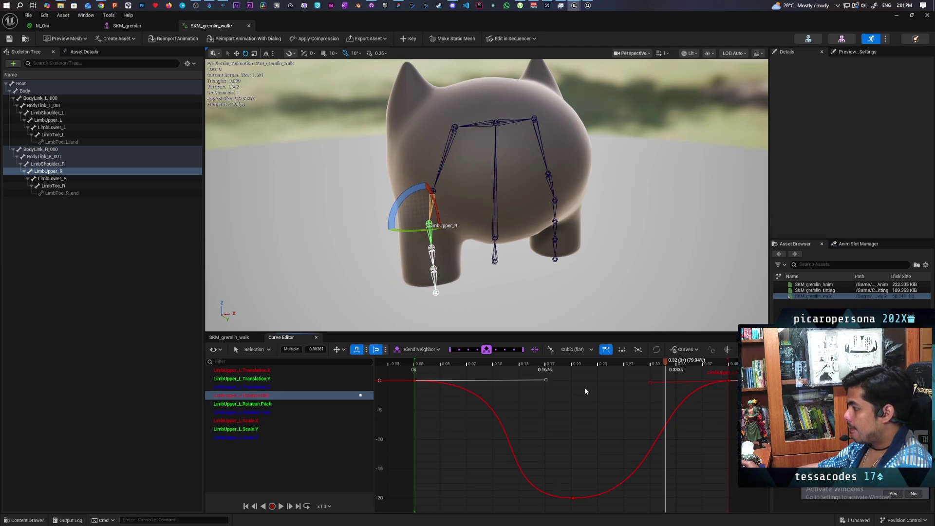
{"action": "key", "text": "ctrl+z"}
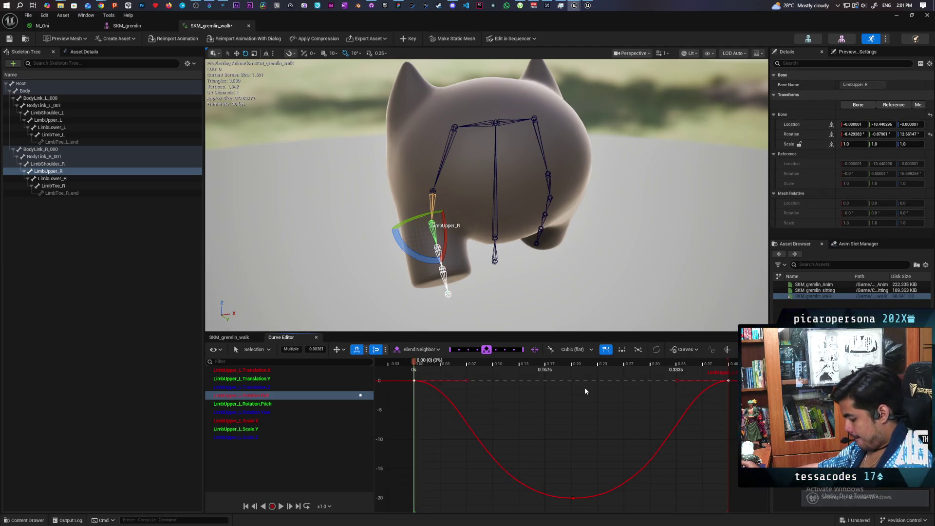
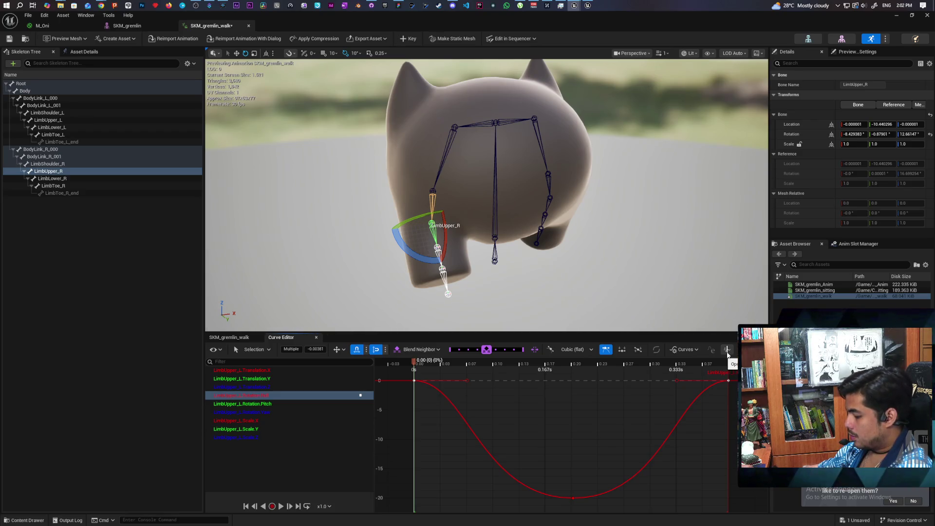
Select LimbShoulder_R and browse the LimbUpper_L curves, ending on Rotation.Roll.
{"action": "left_click", "coordinate": [432, 199]}
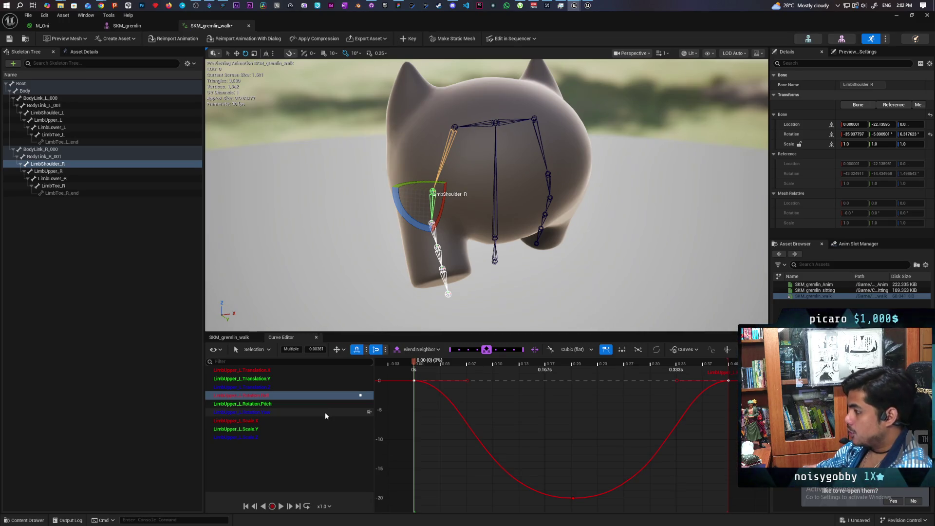
{"action": "left_click", "coordinate": [266, 372]}
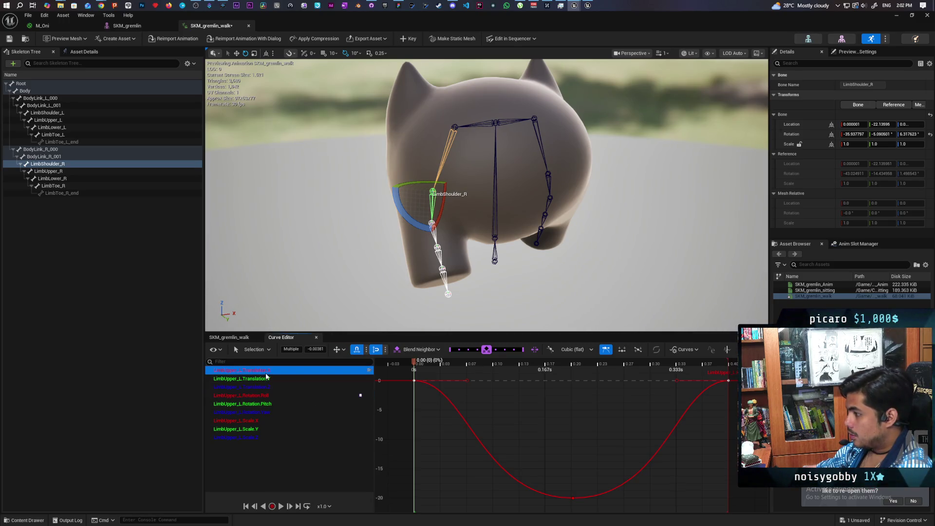
{"action": "left_click", "coordinate": [261, 395]}
{"action": "left_click", "coordinate": [259, 421]}
{"action": "left_click", "coordinate": [269, 396]}
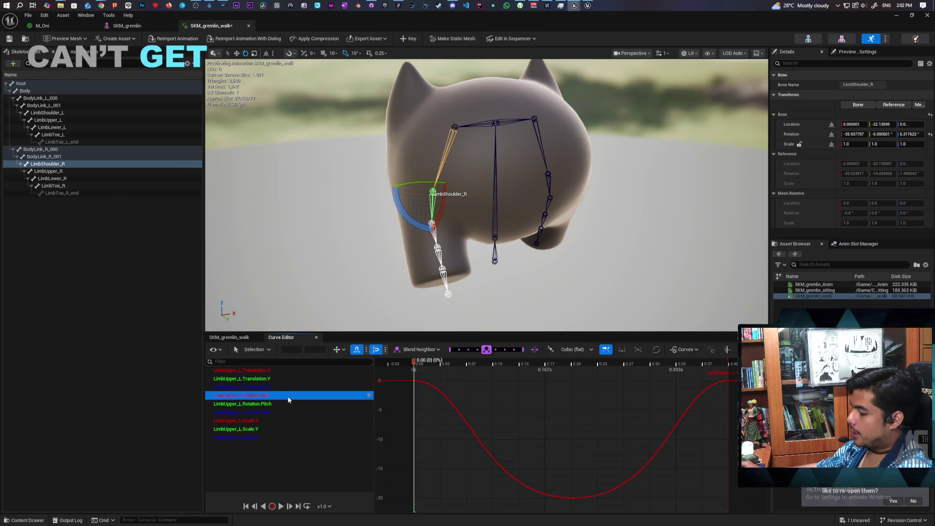
Inspect the right and left shoulder and upper-limb bones, then show the SKM_gremlin_walk timeline.
{"action": "left_click", "coordinate": [438, 180]}
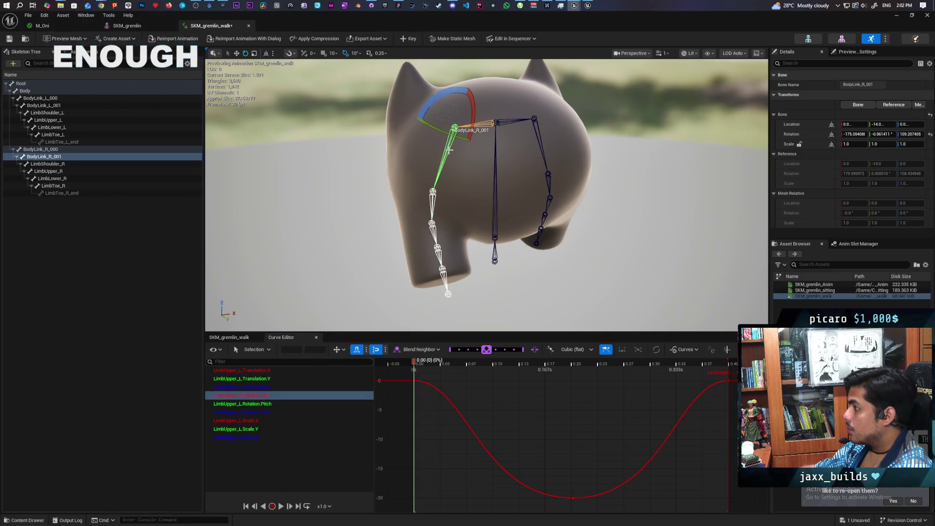
{"action": "left_click", "coordinate": [432, 195]}
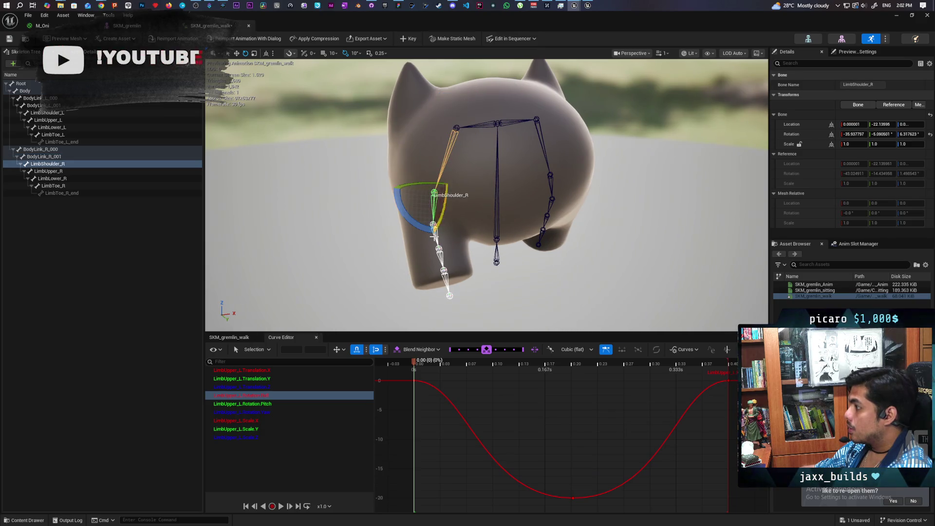
{"action": "left_click", "coordinate": [433, 235]}
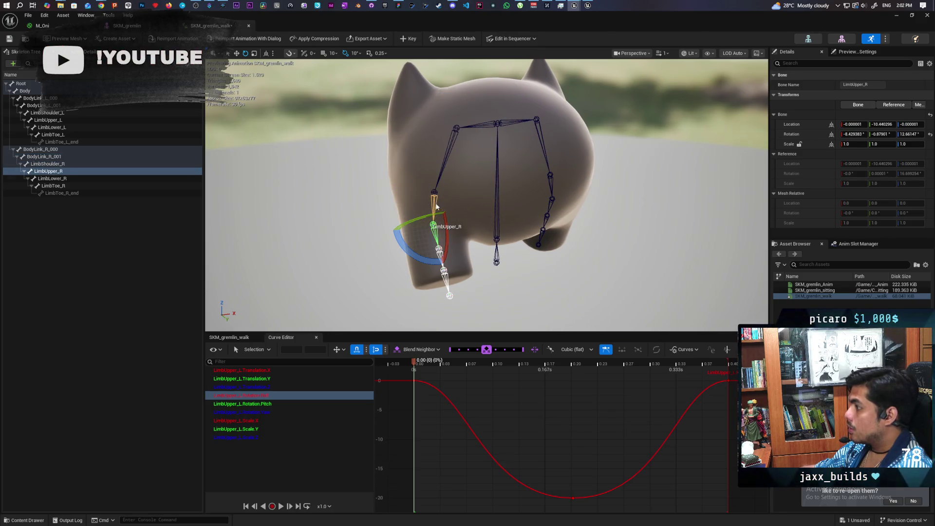
{"action": "left_click", "coordinate": [455, 218]}
{"action": "left_click", "coordinate": [434, 216]}
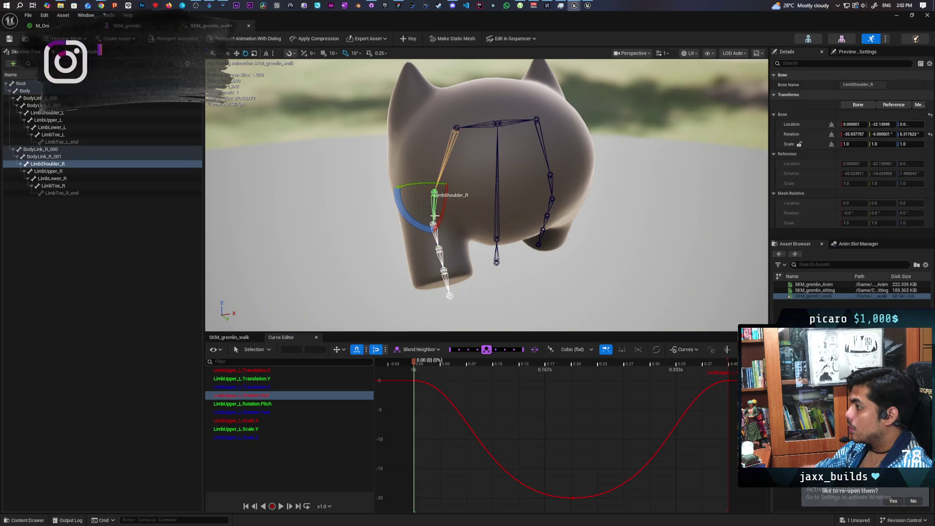
{"action": "left_click", "coordinate": [433, 225]}
{"action": "left_click", "coordinate": [552, 198]}
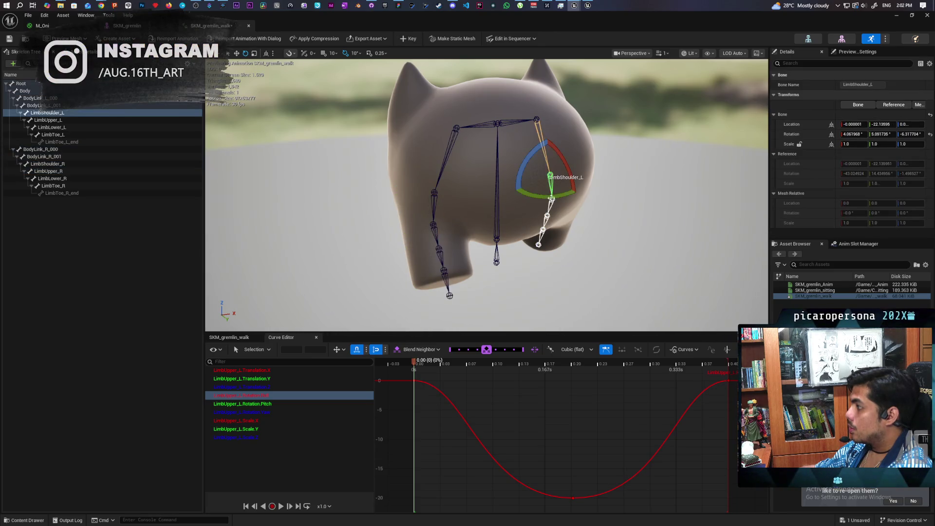
{"action": "left_click", "coordinate": [552, 198]}
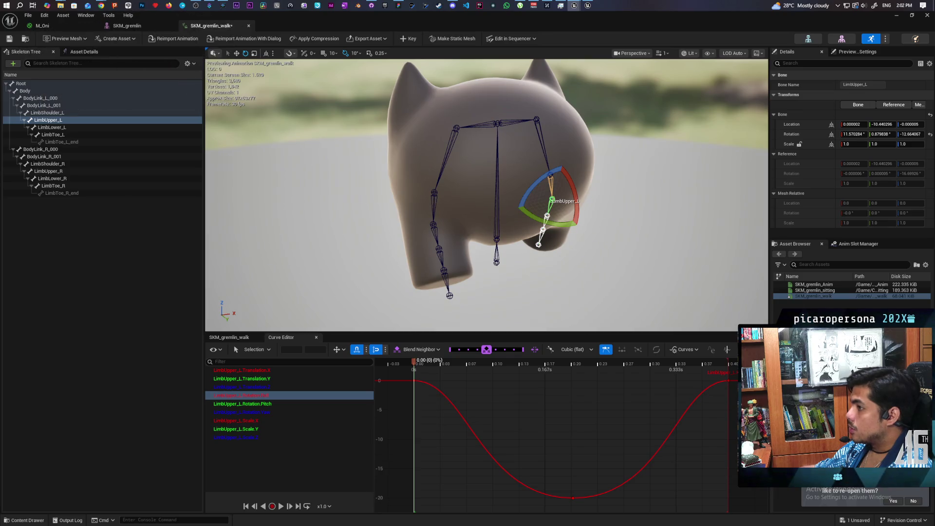
{"action": "left_click", "coordinate": [434, 195]}
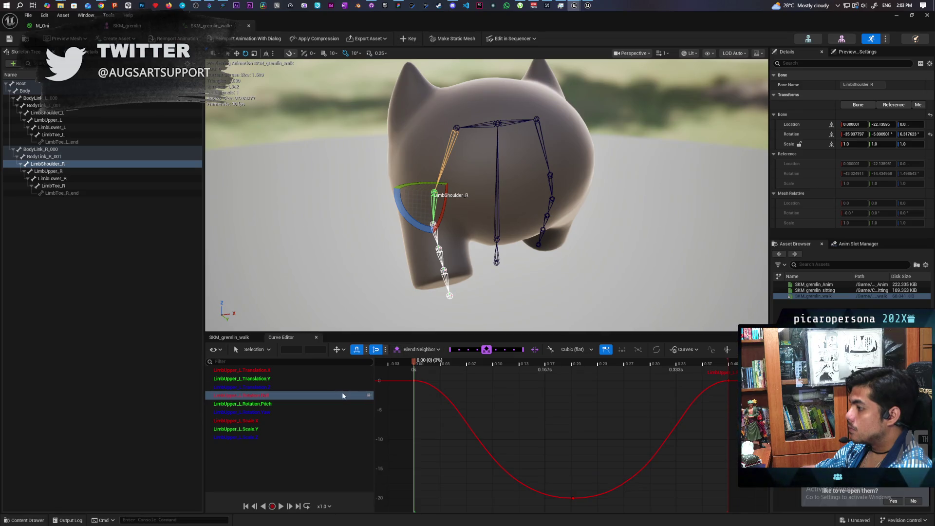
{"action": "left_click", "coordinate": [229, 337]}
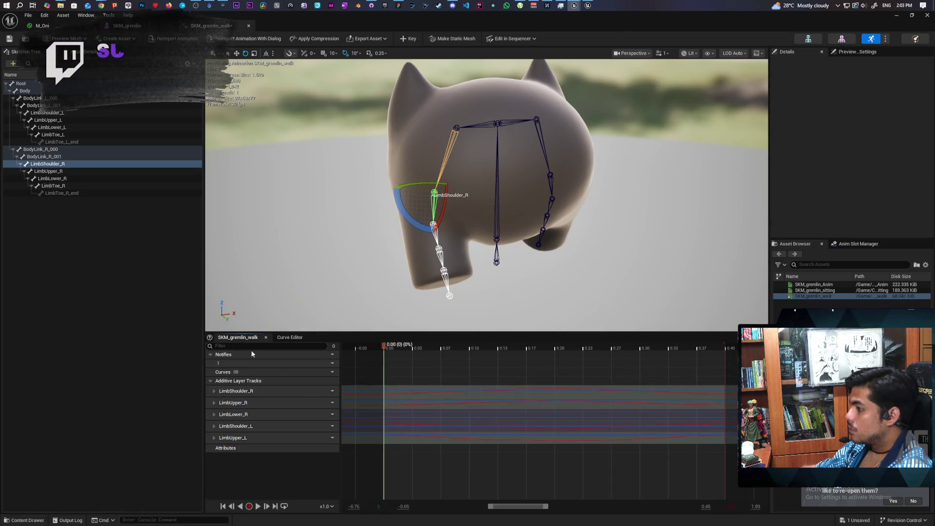
Load the additive track into the Curve Editor and box-select all three LimbShoulder_L Rotation.Roll keys.
{"action": "double_click", "coordinate": [374, 426]}
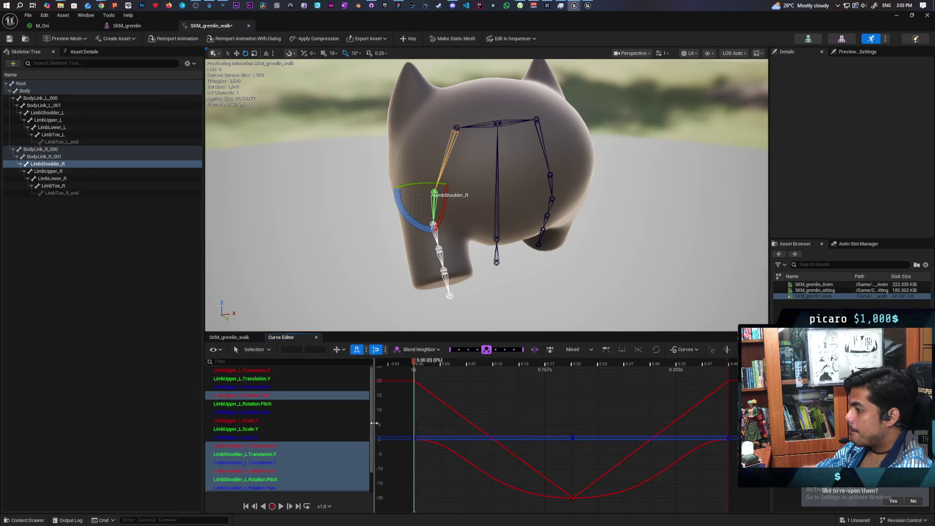
{"action": "left_click", "coordinate": [262, 444]}
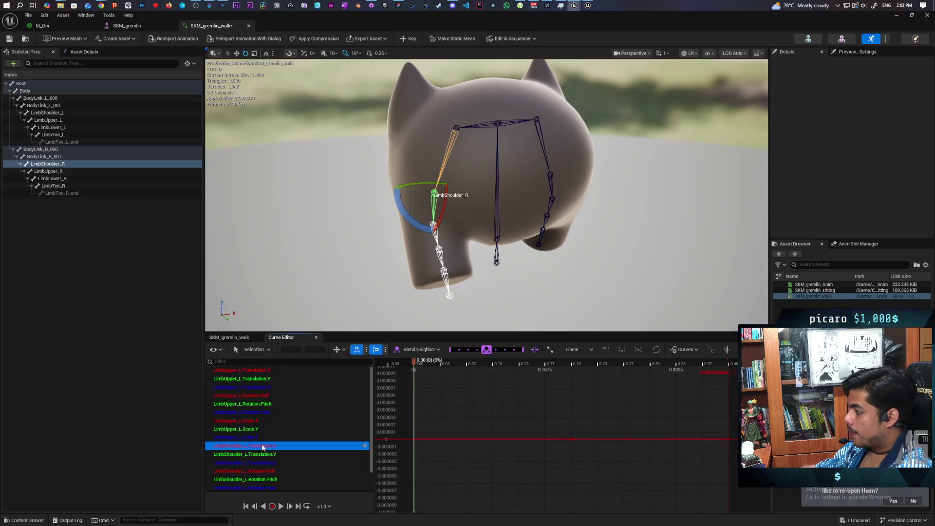
{"action": "left_click", "coordinate": [266, 471]}
{"action": "mouse_move", "coordinate": [408, 374]}
{"action": "left_mouse_down"}
{"action": "mouse_move", "coordinate": [738, 476]}
{"action": "mouse_move", "coordinate": [755, 506]}
{"action": "mouse_move", "coordinate": [735, 502]}
{"action": "left_mouse_up"}
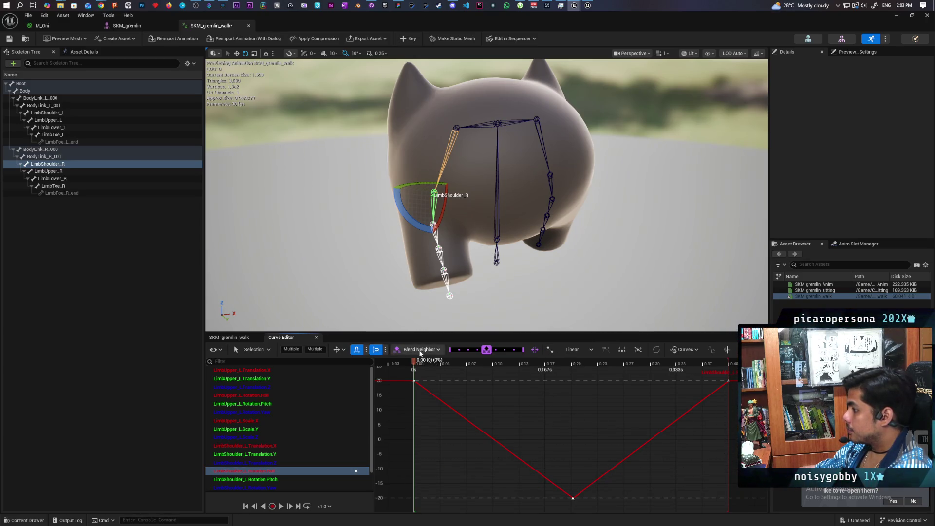
Make the Roll keys Cubic (Auto) with flat tangents, widen the bottom key's tangent, and play.
{"action": "left_click", "coordinate": [561, 353]}
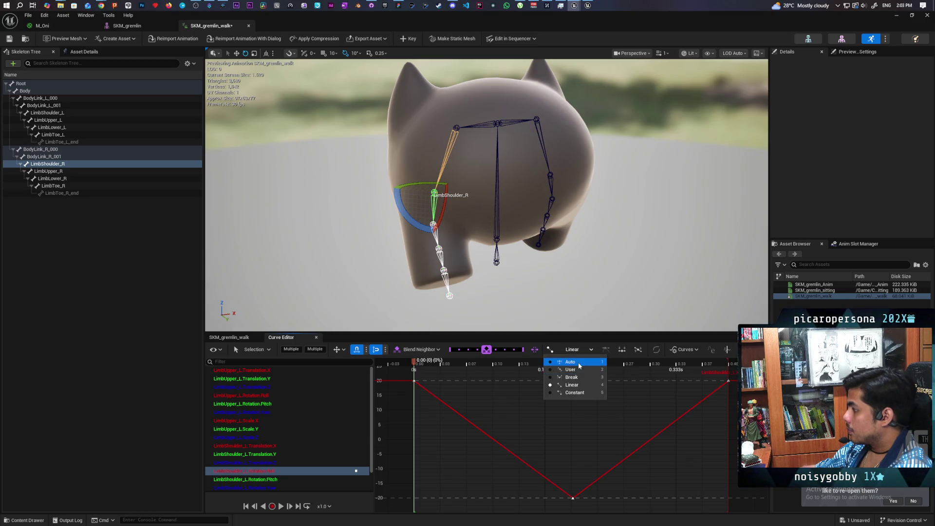
{"action": "left_click", "coordinate": [575, 363]}
{"action": "left_click", "coordinate": [606, 350]}
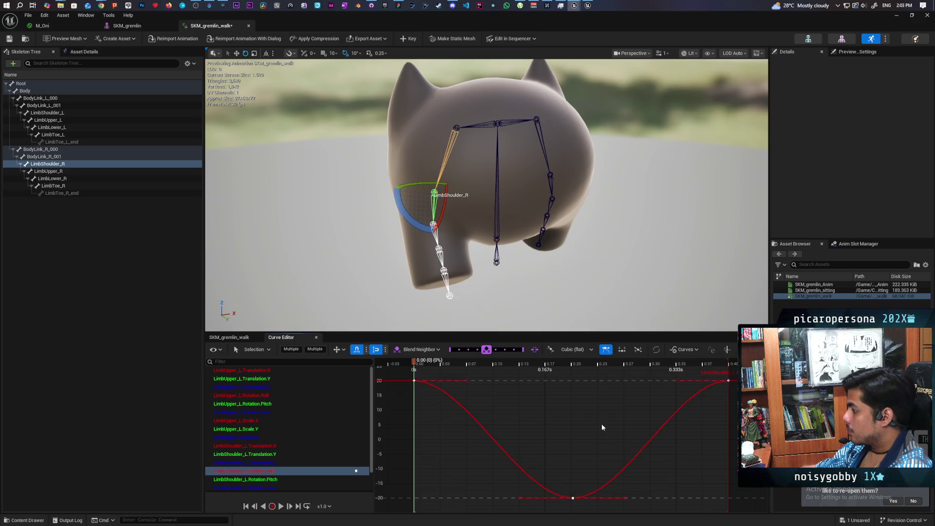
{"action": "left_click", "coordinate": [573, 498]}
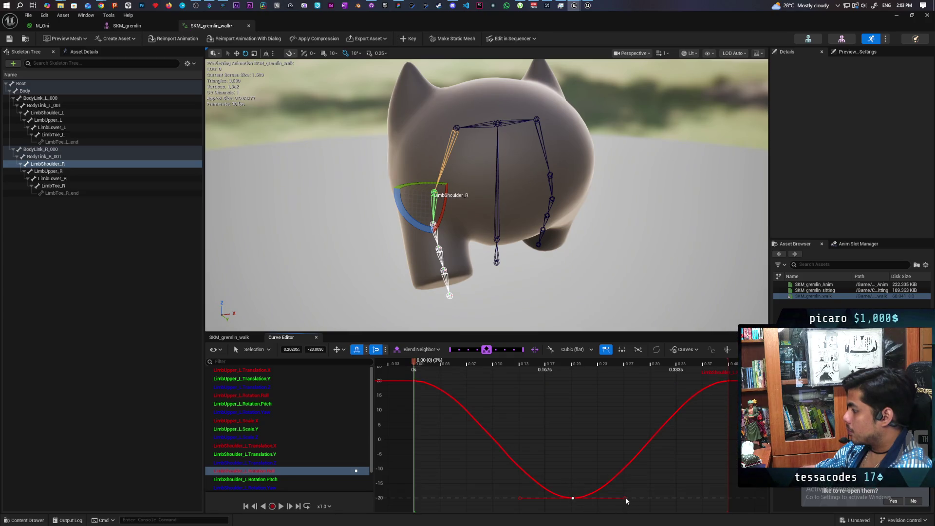
{"action": "left_click_drag", "start_coordinate": [626, 497], "coordinate": [692, 497]}
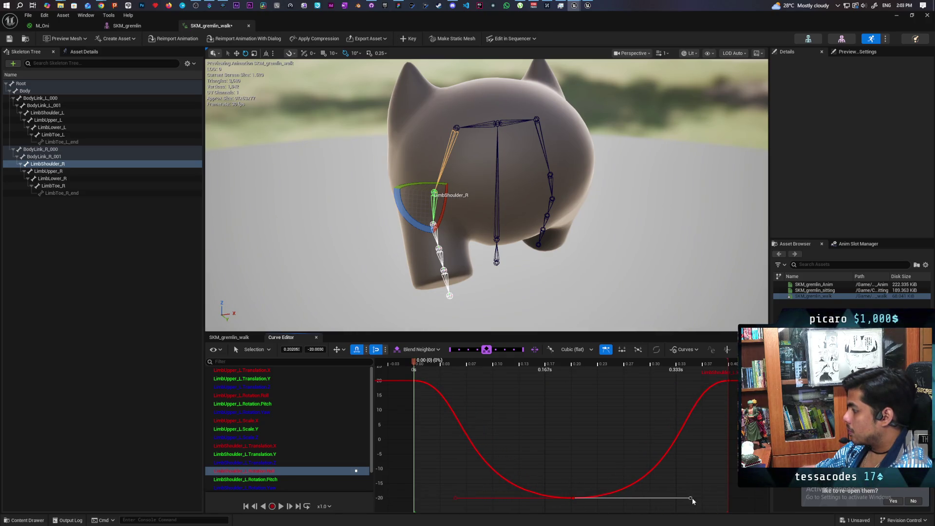
{"action": "key", "text": "space"}
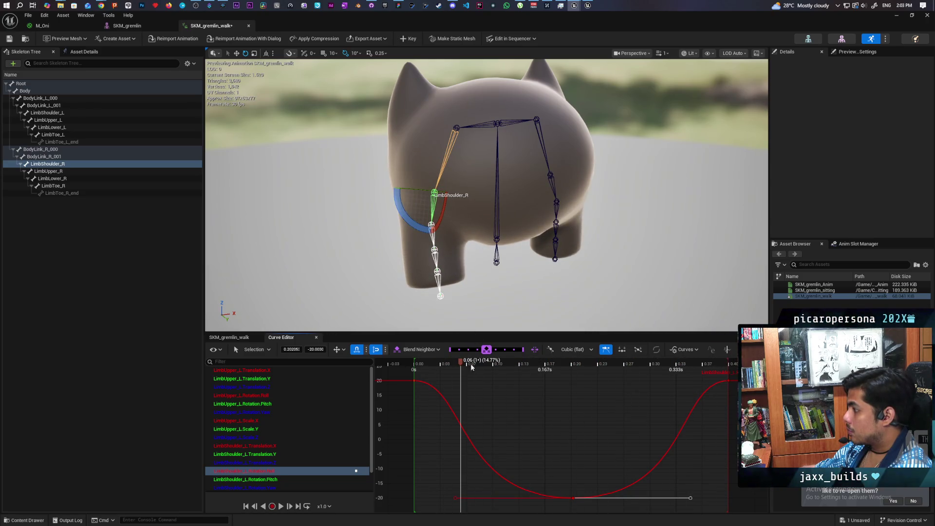
Scrub the playhead across the walk cycle to review the shoulder swing.
{"action": "mouse_move", "coordinate": [464, 363]}
{"action": "left_mouse_down"}
{"action": "mouse_move", "coordinate": [619, 361]}
{"action": "mouse_move", "coordinate": [543, 361]}
{"action": "mouse_move", "coordinate": [607, 361]}
{"action": "mouse_move", "coordinate": [582, 364]}
{"action": "left_mouse_up"}
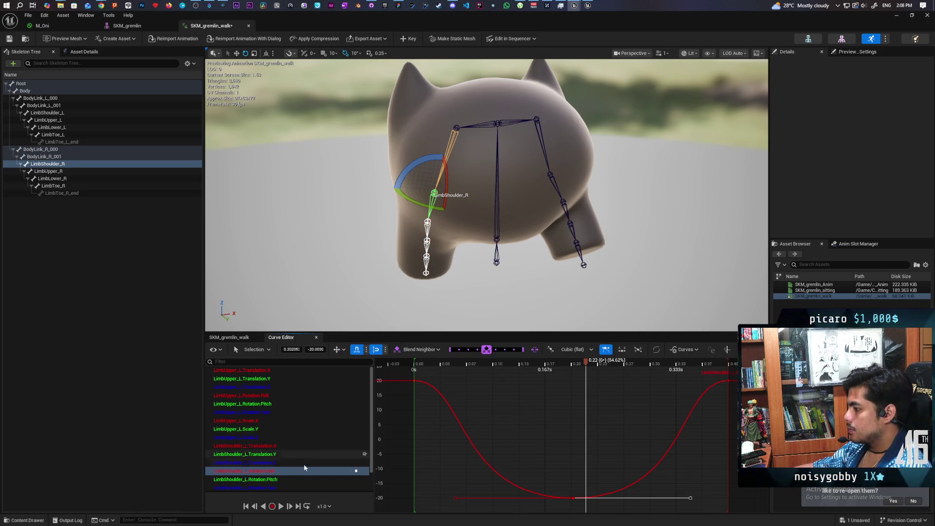
Return to the animation's track view and move the playhead to 0.13.
{"action": "left_click", "coordinate": [229, 337]}
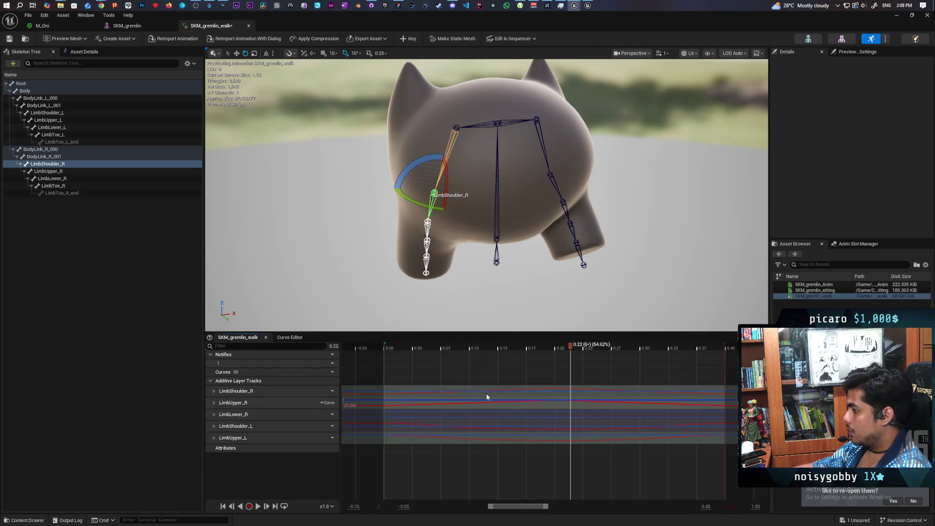
{"action": "left_click", "coordinate": [540, 467]}
{"action": "left_click", "coordinate": [496, 440]}
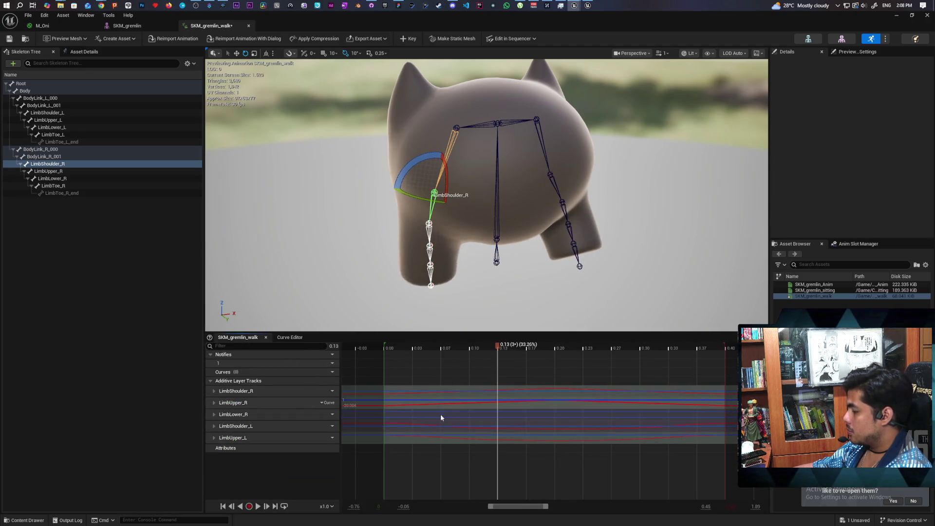
Delete the LimbShoulder_R, LimbUpper_R, LimbLower_R, LimbShoulder_L and LimbUpper_L additive tracks.
{"action": "left_click", "coordinate": [276, 390]}
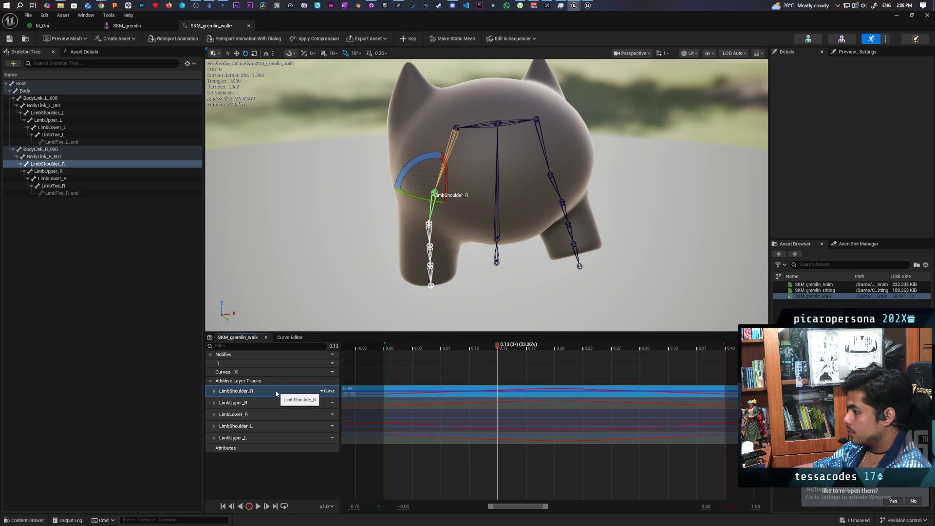
{"action": "key", "text": "Delete"}
{"action": "left_click", "coordinate": [277, 394]}
{"action": "key", "text": "Delete"}
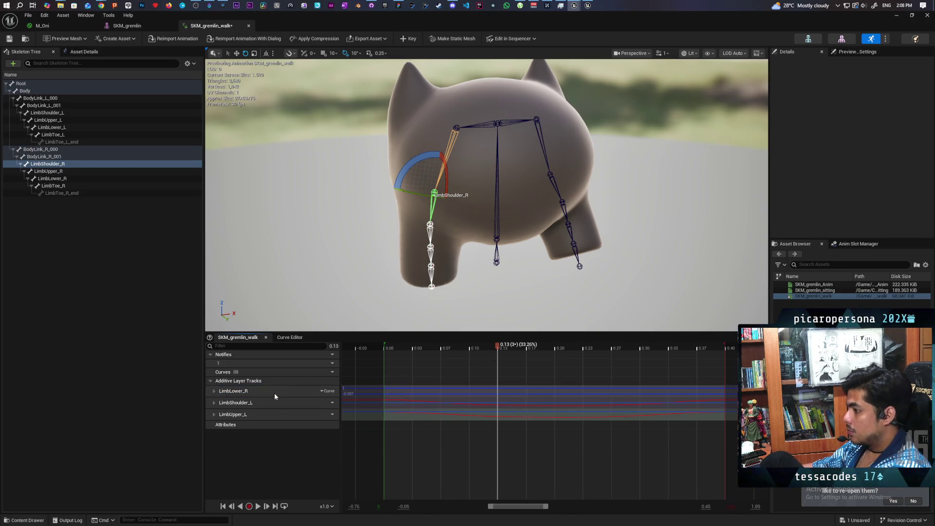
{"action": "left_click", "coordinate": [274, 393]}
{"action": "key", "text": "Delete"}
{"action": "left_click", "coordinate": [273, 393]}
{"action": "key", "text": "Delete"}
{"action": "left_click", "coordinate": [273, 393]}
{"action": "key", "text": "Delete"}
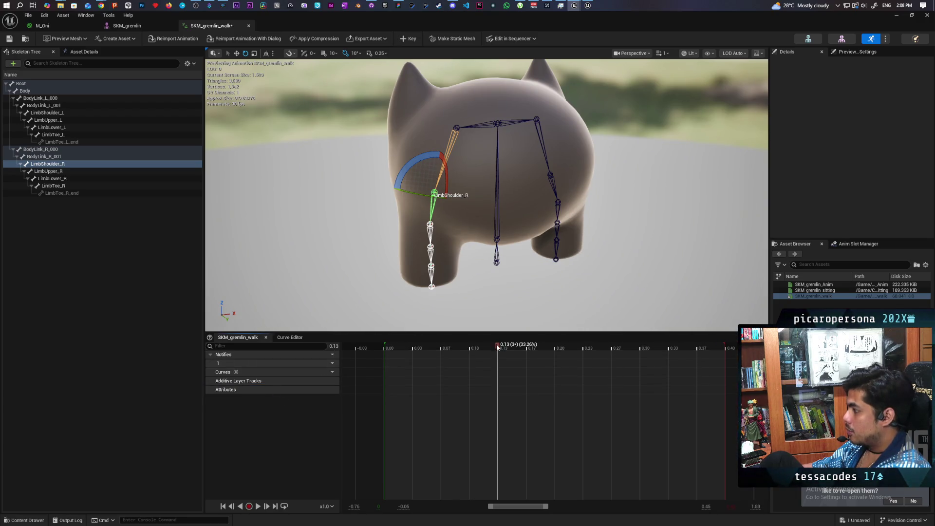
Scrub from the first frame to the last frame at 0.40.
{"action": "left_click_drag", "start_coordinate": [498, 347], "coordinate": [338, 356]}
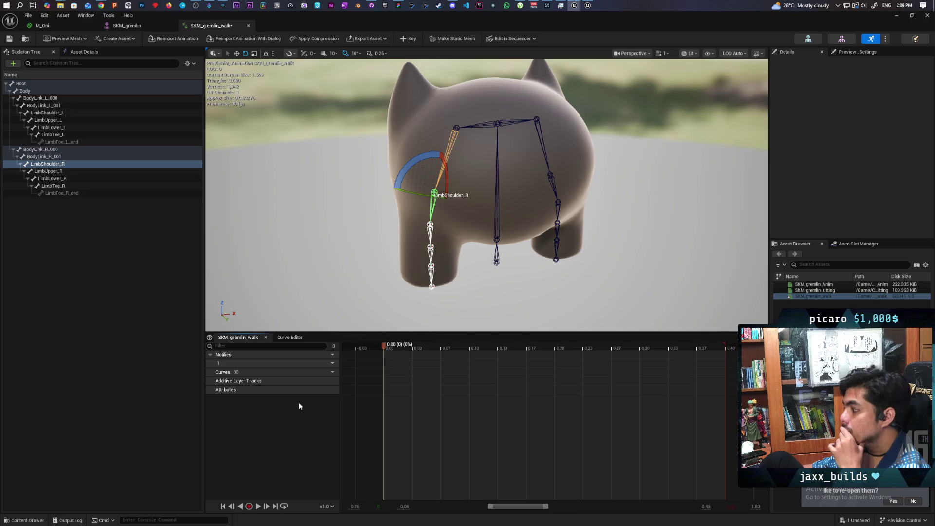
{"action": "mouse_move", "coordinate": [510, 505]}
{"action": "left_mouse_down"}
{"action": "mouse_move", "coordinate": [542, 505]}
{"action": "mouse_move", "coordinate": [530, 504]}
{"action": "left_mouse_up"}
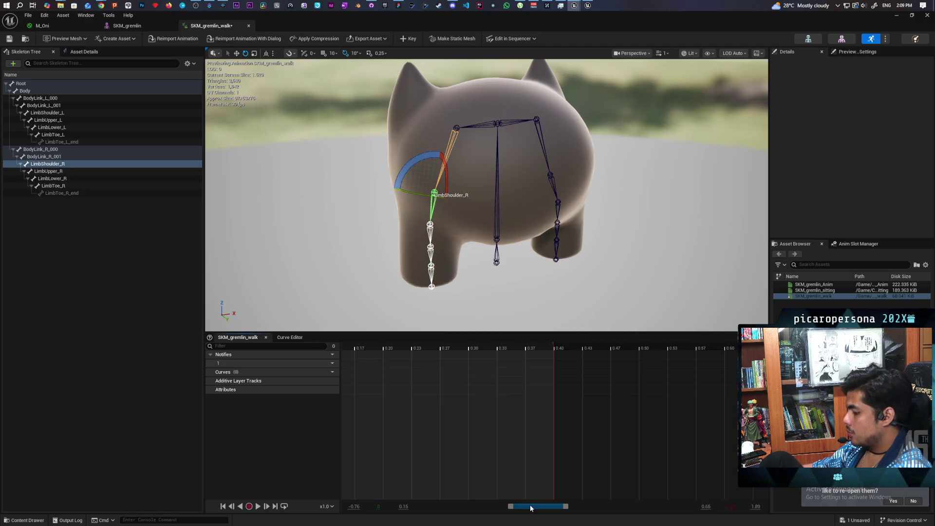
{"action": "mouse_move", "coordinate": [567, 509]}
{"action": "left_mouse_down"}
{"action": "mouse_move", "coordinate": [647, 508]}
{"action": "mouse_move", "coordinate": [365, 501]}
{"action": "mouse_move", "coordinate": [324, 510]}
{"action": "mouse_move", "coordinate": [719, 501]}
{"action": "left_mouse_up"}
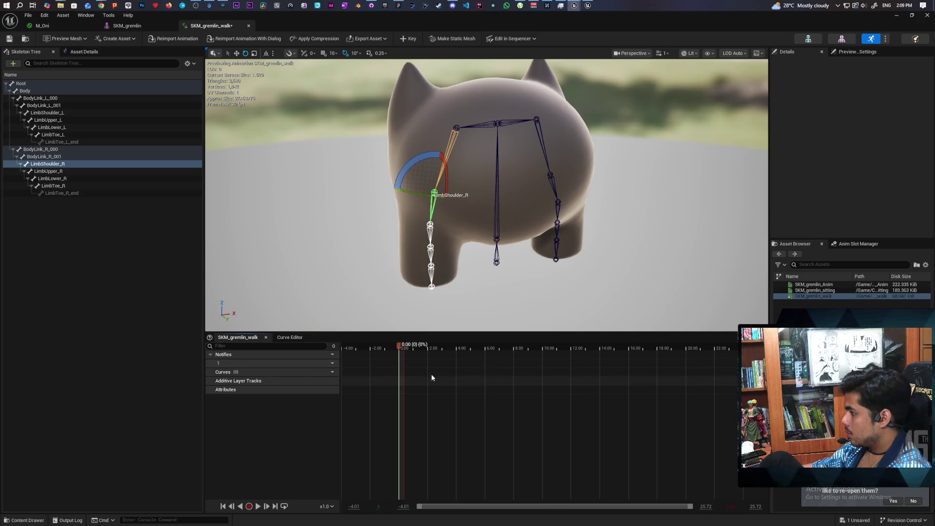
{"action": "left_click_drag", "start_coordinate": [398, 346], "coordinate": [425, 347]}
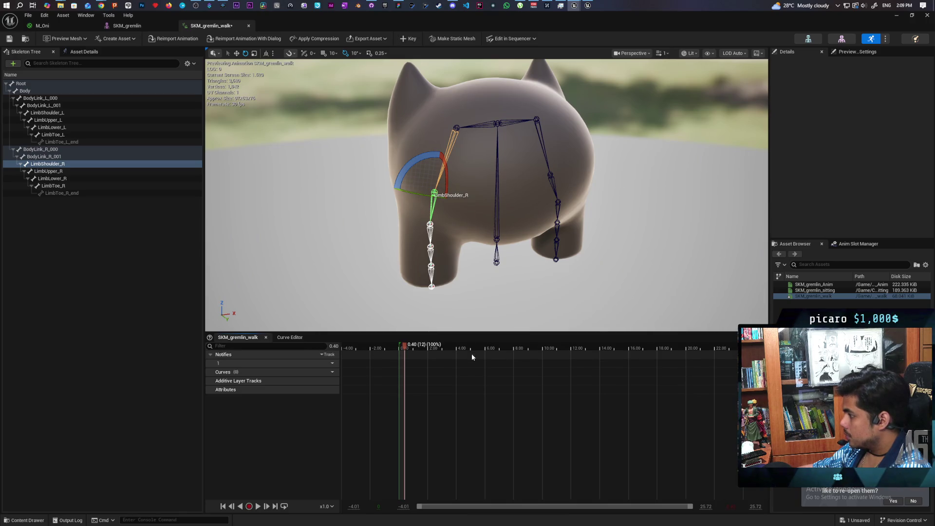
Append 50 frames at the end of the sequence from the timeline's context menu.
{"action": "right_click", "coordinate": [472, 356]}
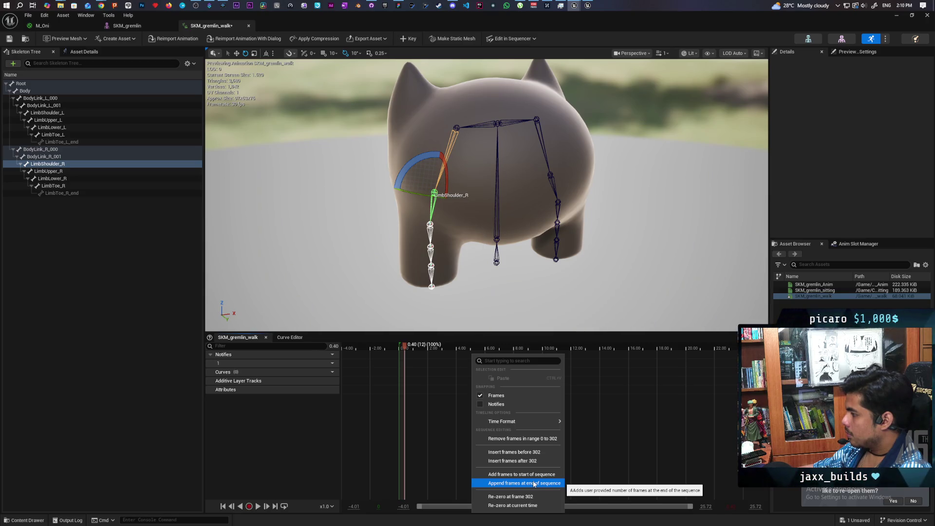
{"action": "left_click", "coordinate": [534, 483]}
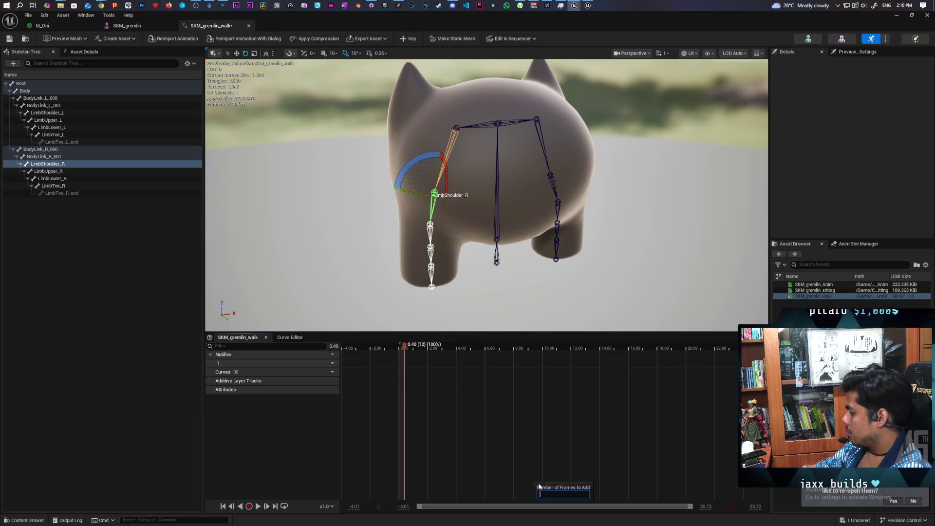
{"action": "type", "text": "50"}
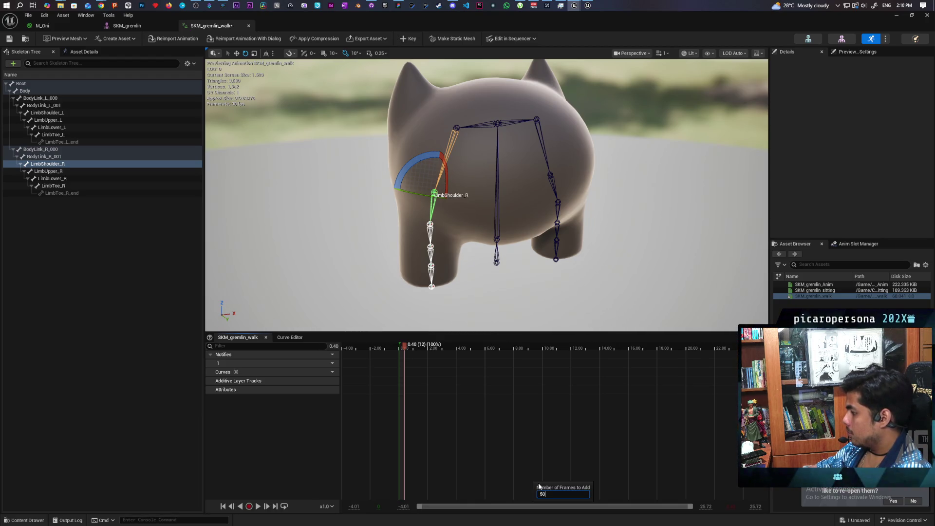
{"action": "key", "text": "Return"}
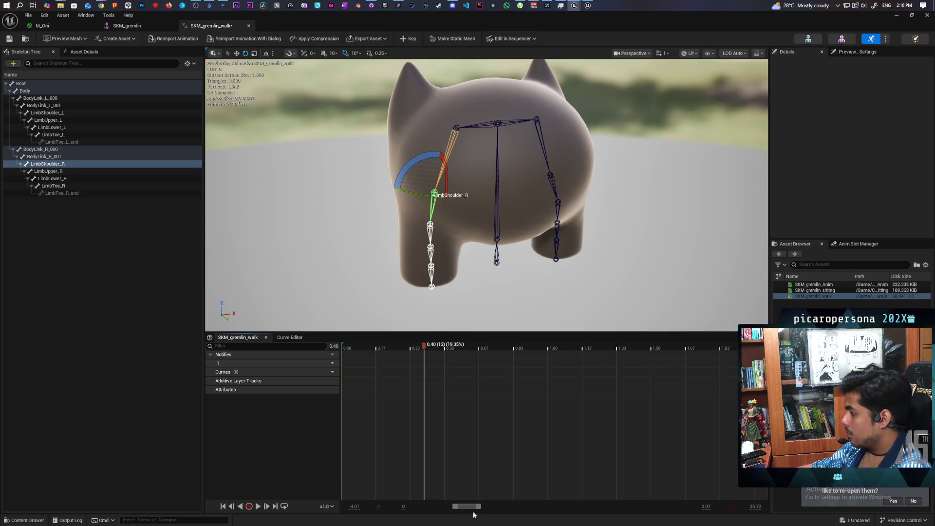
{"action": "left_click_drag", "start_coordinate": [465, 507], "coordinate": [258, 516]}
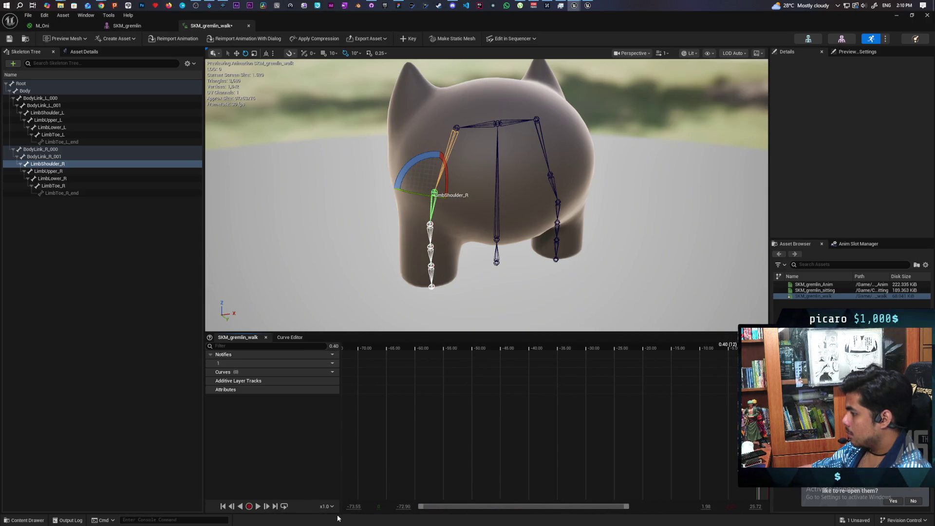
{"action": "left_click", "coordinate": [354, 508]}
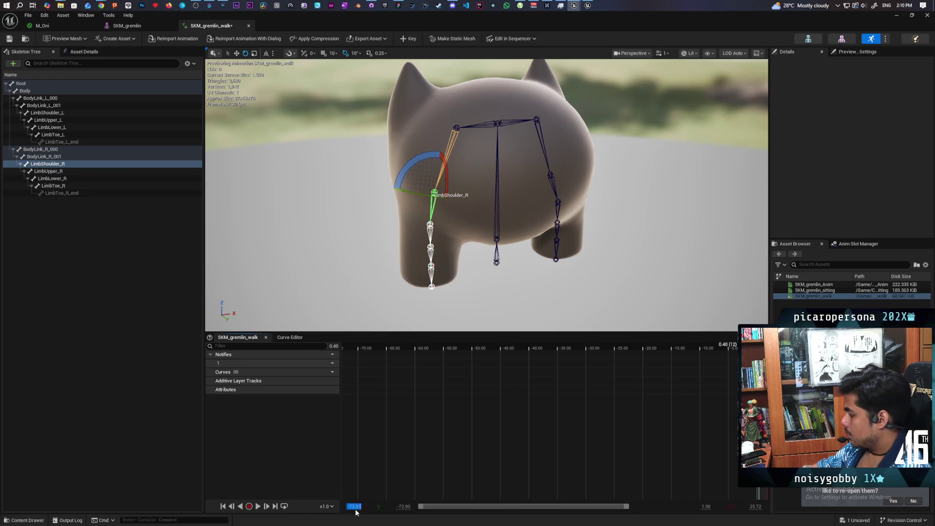
{"action": "type", "text": "0"}
{"action": "key", "text": "Return"}
{"action": "mouse_move", "coordinate": [446, 509]}
{"action": "left_mouse_down"}
{"action": "mouse_move", "coordinate": [495, 509]}
{"action": "mouse_move", "coordinate": [459, 510]}
{"action": "left_mouse_up"}
{"action": "key", "text": "space"}
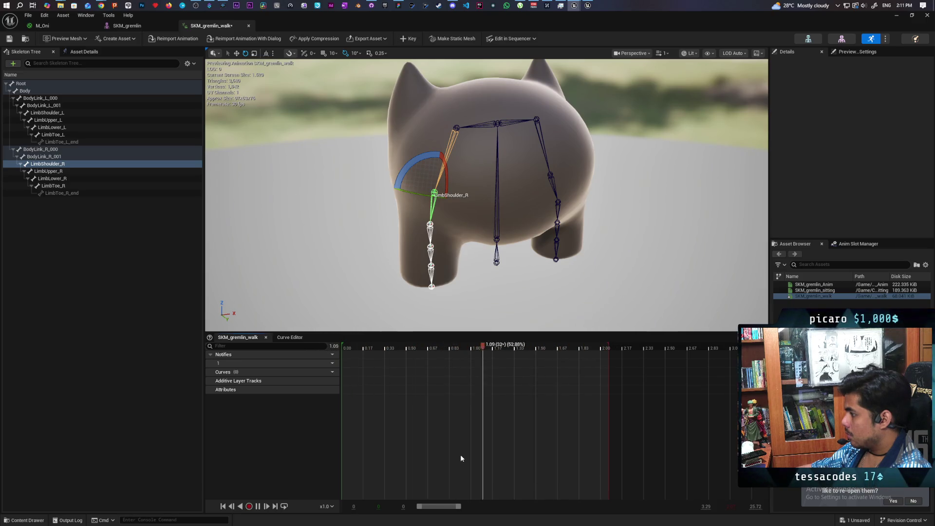
{"action": "mouse_move", "coordinate": [381, 348]}
{"action": "left_mouse_down"}
{"action": "mouse_move", "coordinate": [382, 356]}
{"action": "mouse_move", "coordinate": [377, 347]}
{"action": "mouse_move", "coordinate": [341, 347]}
{"action": "left_mouse_up"}
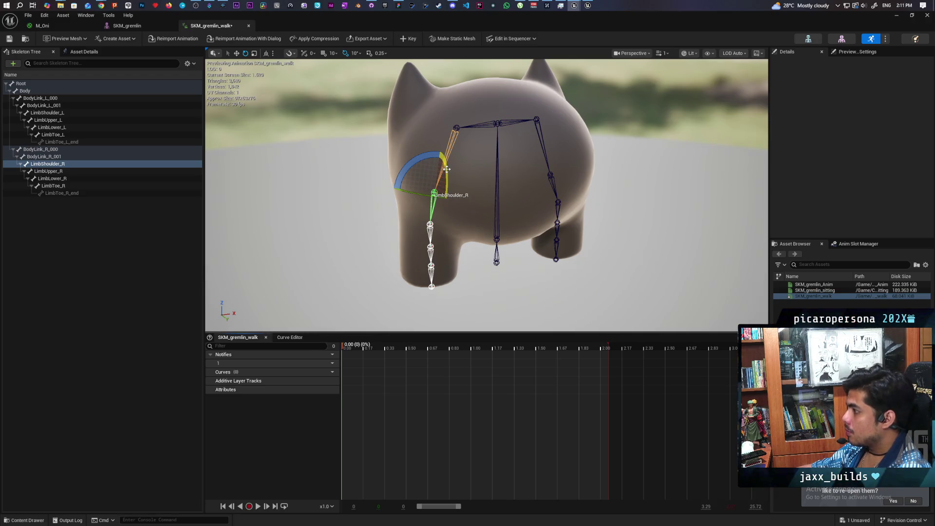
Rotate LimbShoulder_R by -10° and LimbUpper_R by 10°, then key the pose.
{"action": "mouse_move", "coordinate": [341, 243]}
{"action": "left_mouse_down"}
{"action": "mouse_move", "coordinate": [302, 243]}
{"action": "mouse_move", "coordinate": [375, 243]}
{"action": "mouse_move", "coordinate": [341, 243]}
{"action": "mouse_move", "coordinate": [336, 229]}
{"action": "mouse_move", "coordinate": [361, 239]}
{"action": "left_mouse_up"}
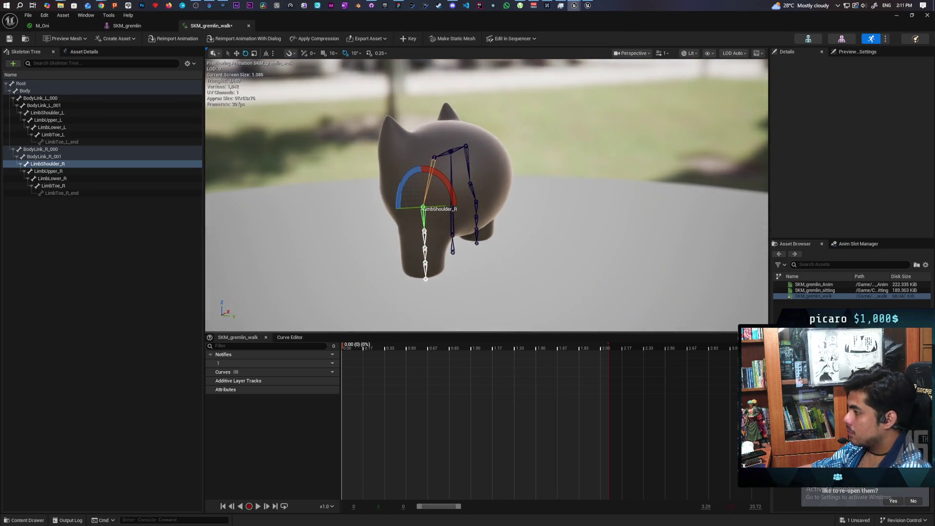
{"action": "mouse_move", "coordinate": [447, 185]}
{"action": "left_mouse_down"}
{"action": "mouse_move", "coordinate": [392, 211]}
{"action": "mouse_move", "coordinate": [390, 221]}
{"action": "mouse_move", "coordinate": [445, 229]}
{"action": "mouse_move", "coordinate": [390, 236]}
{"action": "mouse_move", "coordinate": [403, 246]}
{"action": "left_mouse_up"}
{"action": "left_click", "coordinate": [433, 235]}
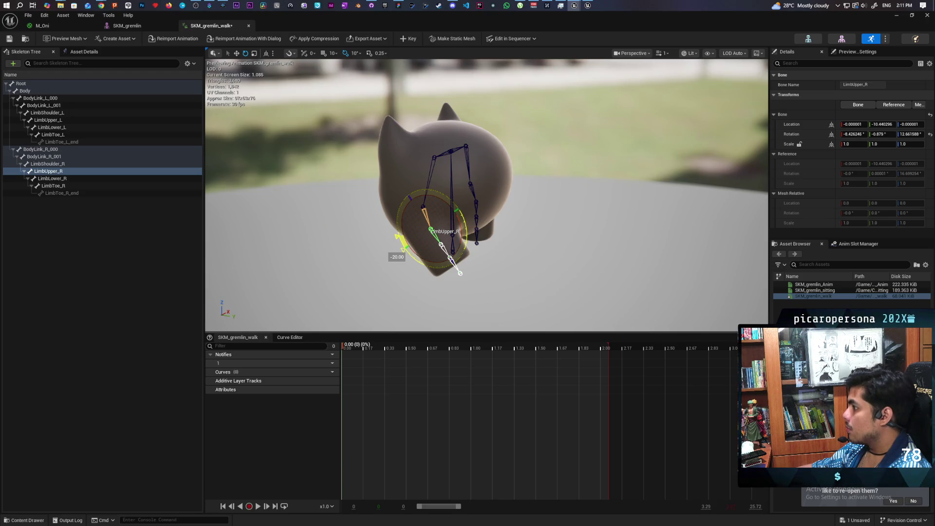
{"action": "left_click_drag", "start_coordinate": [403, 247], "coordinate": [409, 254]}
{"action": "scroll", "coordinate": [408, 254], "scroll_direction": "up", "scroll_amount": 5}
{"action": "mouse_move", "coordinate": [518, 253]}
{"action": "left_mouse_down"}
{"action": "mouse_move", "coordinate": [468, 273]}
{"action": "mouse_move", "coordinate": [518, 253]}
{"action": "left_mouse_up"}
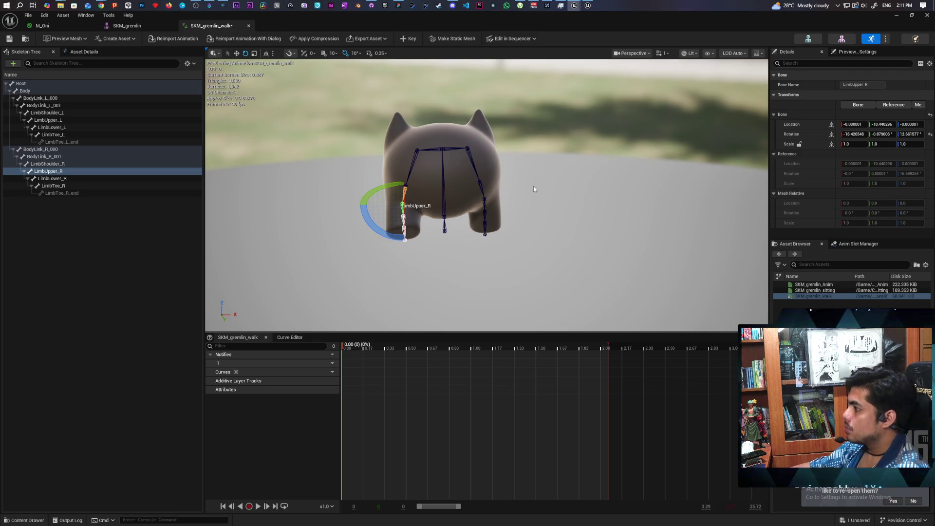
{"action": "left_click", "coordinate": [411, 40]}
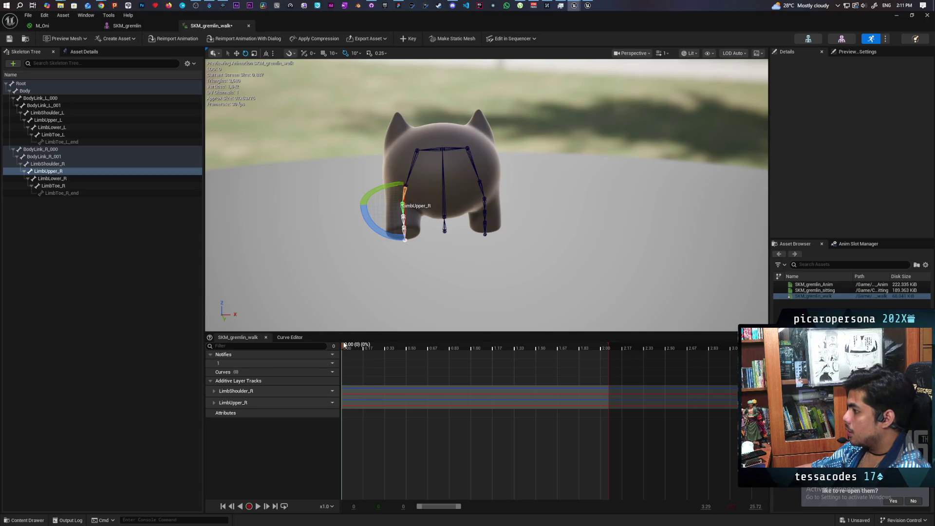
Key the shoulder and upper-limb pose again near the end, at frames 59 and 55.
{"action": "left_click_drag", "start_coordinate": [343, 348], "coordinate": [601, 357]}
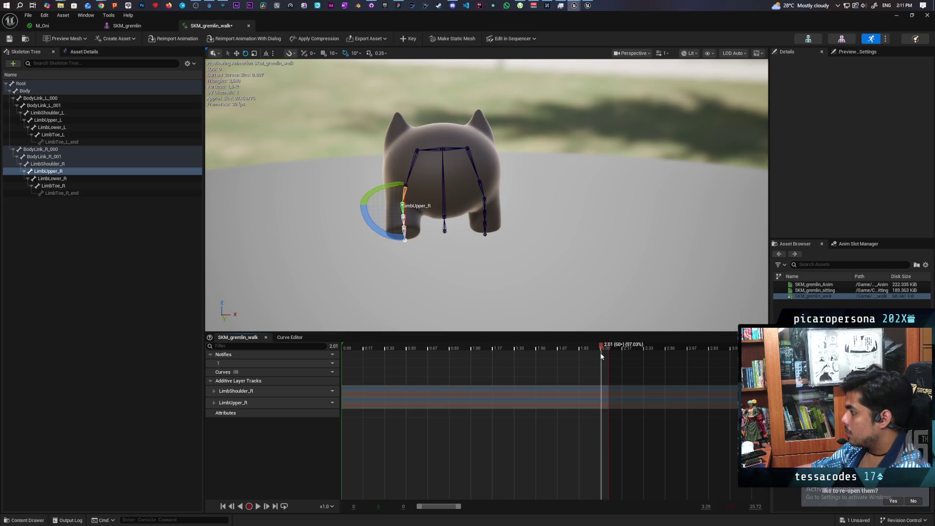
{"action": "key", "text": "Left"}
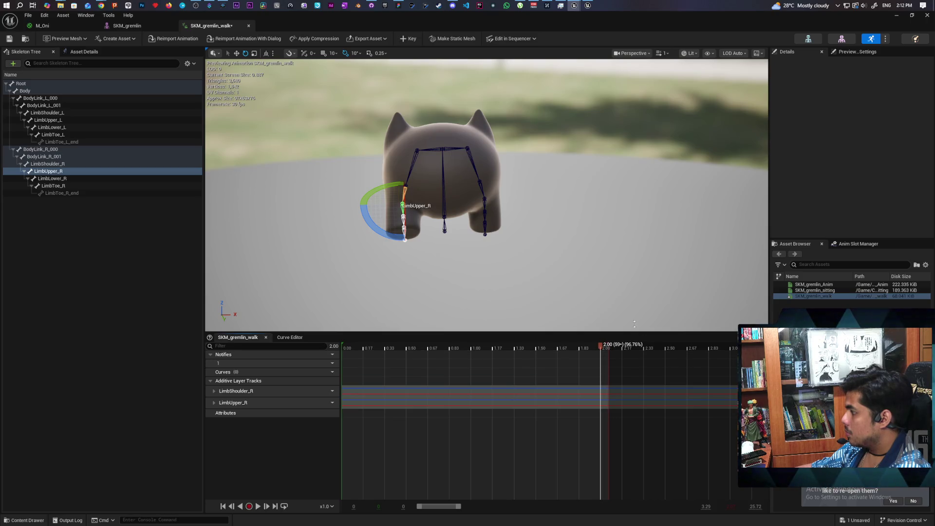
{"action": "left_click", "coordinate": [409, 39]}
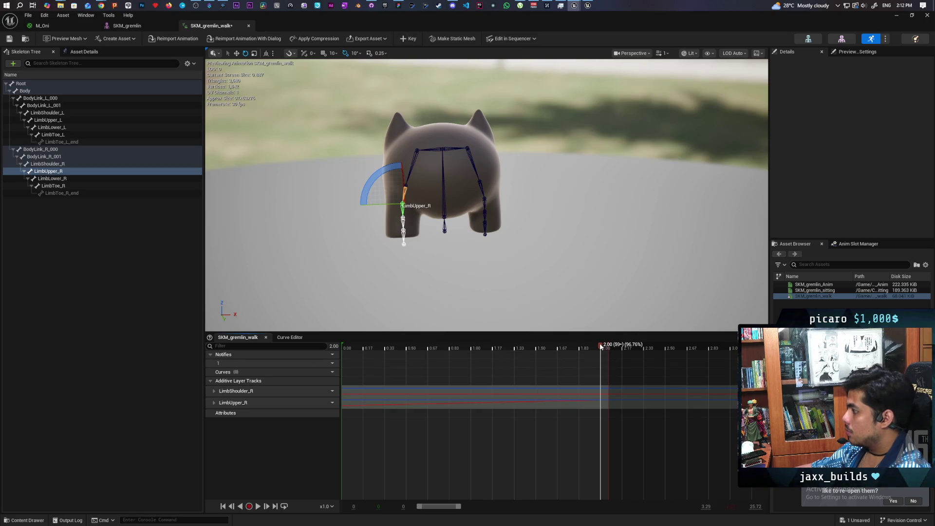
{"action": "left_click", "coordinate": [575, 350]}
{"action": "mouse_move", "coordinate": [497, 355]}
{"action": "left_mouse_down"}
{"action": "mouse_move", "coordinate": [329, 355]}
{"action": "mouse_move", "coordinate": [632, 367]}
{"action": "mouse_move", "coordinate": [323, 364]}
{"action": "left_mouse_up"}
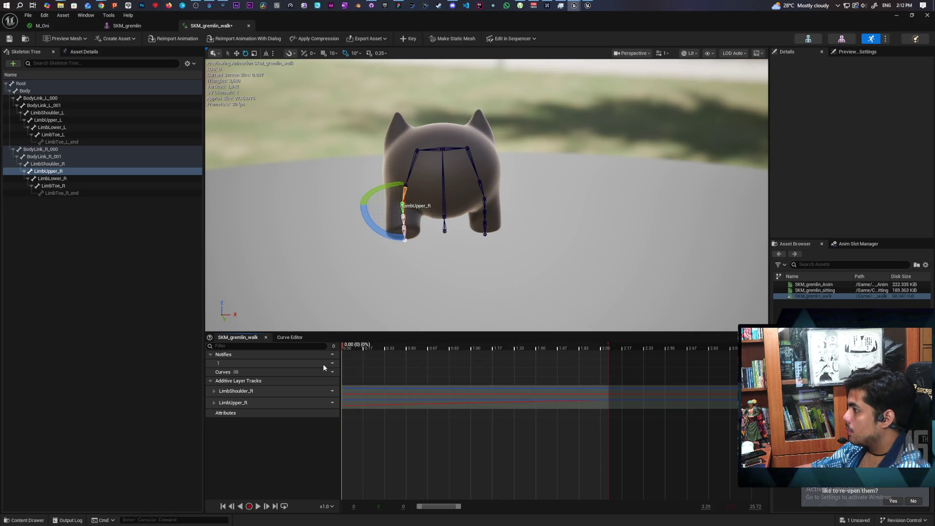
{"action": "left_click", "coordinate": [411, 39]}
Scrub the timeline and set the view range to end at 2.00.
{"action": "left_click_drag", "start_coordinate": [344, 349], "coordinate": [395, 348]}
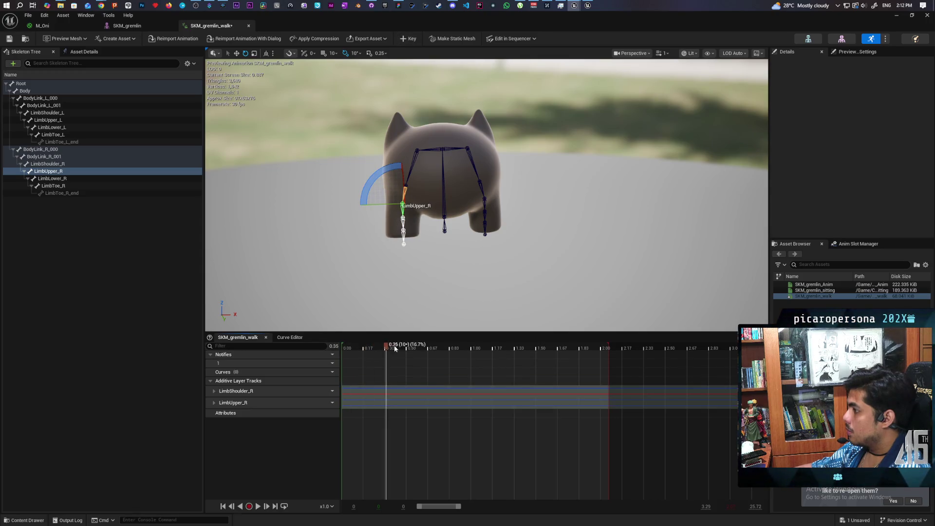
{"action": "left_click_drag", "start_coordinate": [619, 353], "coordinate": [354, 354]}
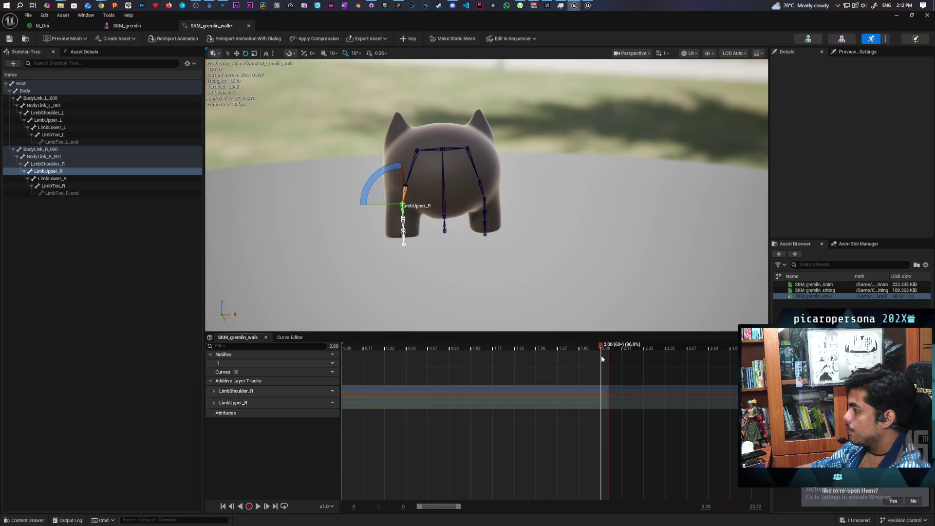
{"action": "mouse_move", "coordinate": [601, 355]}
{"action": "left_mouse_down"}
{"action": "mouse_move", "coordinate": [626, 345]}
{"action": "mouse_move", "coordinate": [602, 349]}
{"action": "left_mouse_up"}
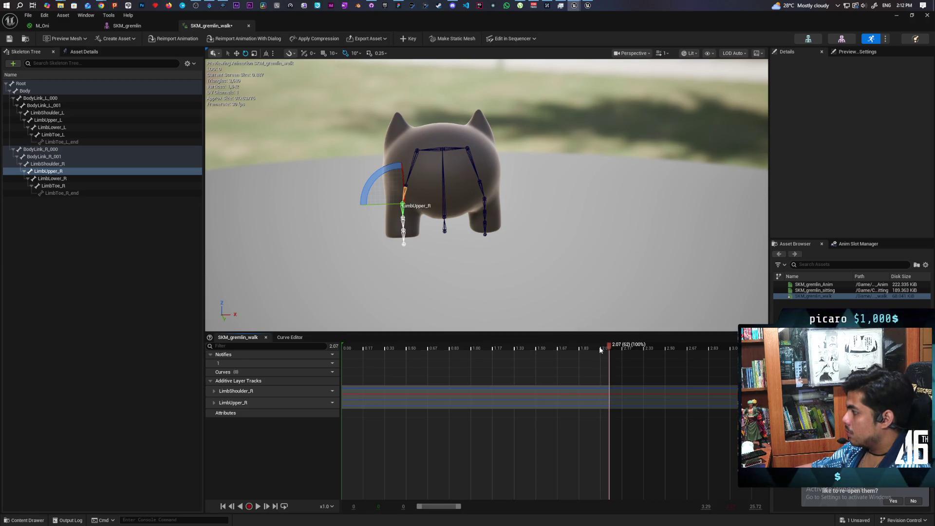
{"action": "left_click_drag", "start_coordinate": [610, 349], "coordinate": [601, 351]}
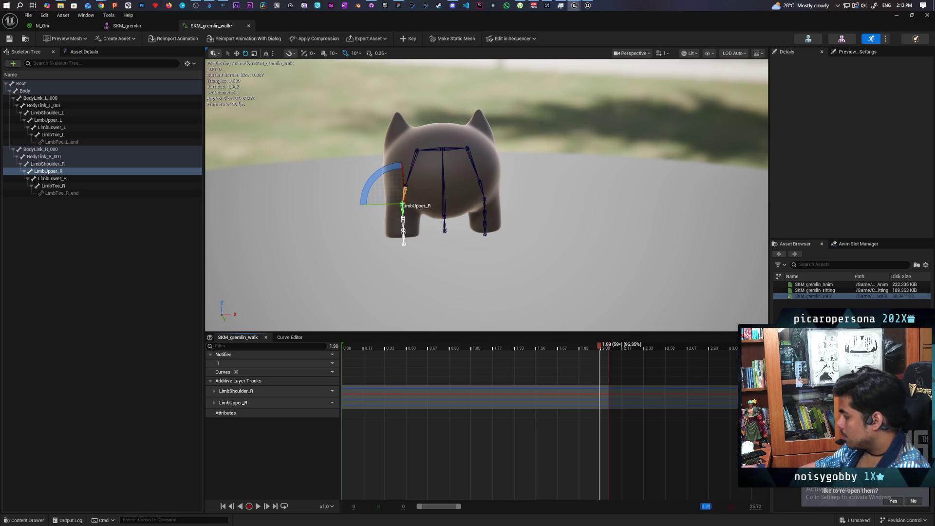
{"action": "type", "text": "2"}
{"action": "key", "text": "Return"}
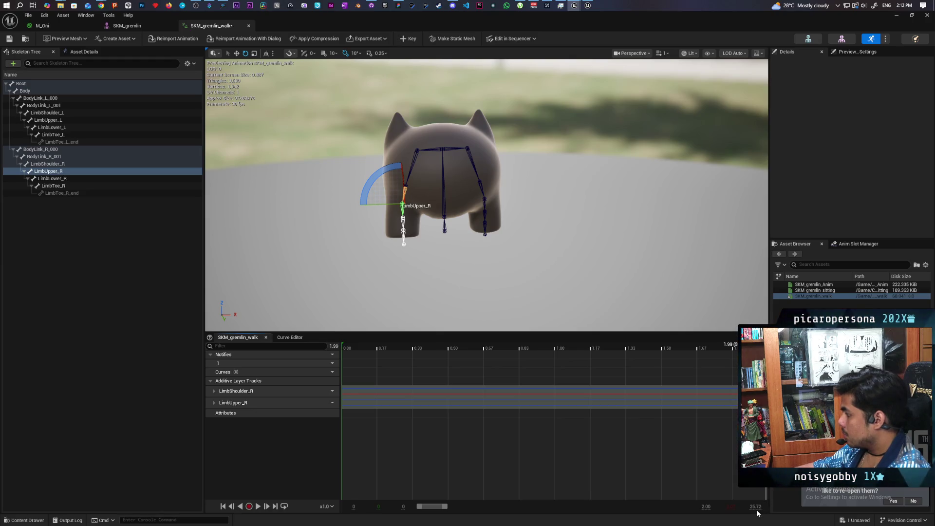
At frame 30 (1.00 s), rotate LimbShoulder_R 30 degrees to about -5.94.
{"action": "key", "text": "Return"}
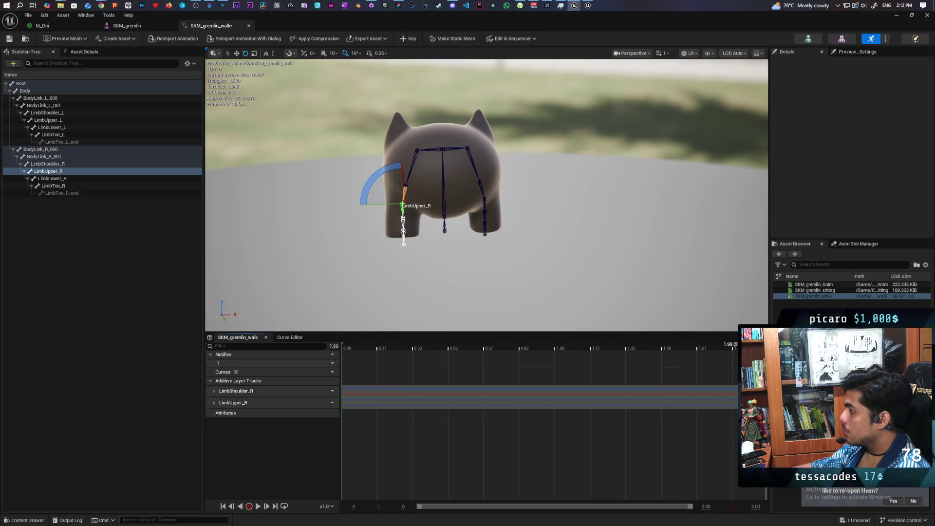
{"action": "left_click_drag", "start_coordinate": [633, 355], "coordinate": [303, 368]}
{"action": "left_click_drag", "start_coordinate": [544, 370], "coordinate": [557, 373]}
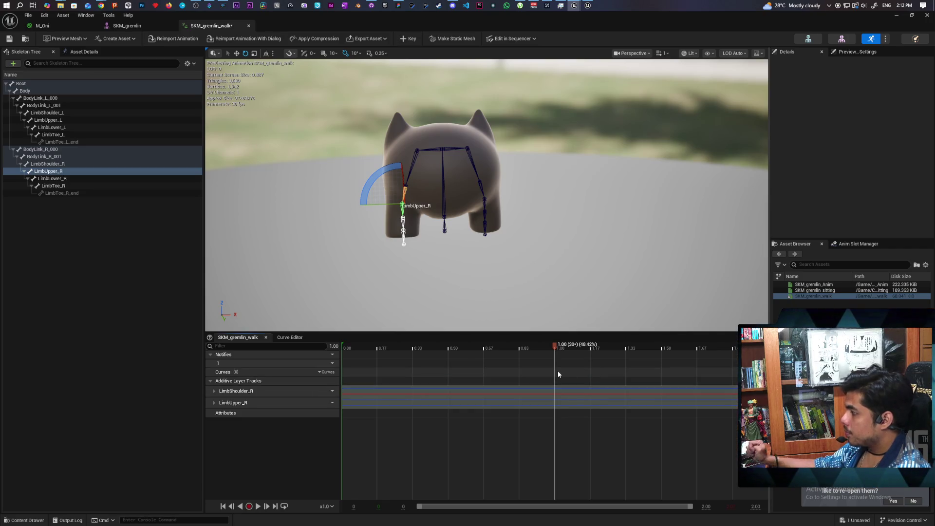
{"action": "mouse_move", "coordinate": [546, 262]}
{"action": "left_mouse_down"}
{"action": "mouse_move", "coordinate": [531, 301]}
{"action": "mouse_move", "coordinate": [521, 272]}
{"action": "left_mouse_up"}
{"action": "mouse_move", "coordinate": [561, 226]}
{"action": "left_mouse_down"}
{"action": "mouse_move", "coordinate": [706, 229]}
{"action": "mouse_move", "coordinate": [562, 226]}
{"action": "left_mouse_up"}
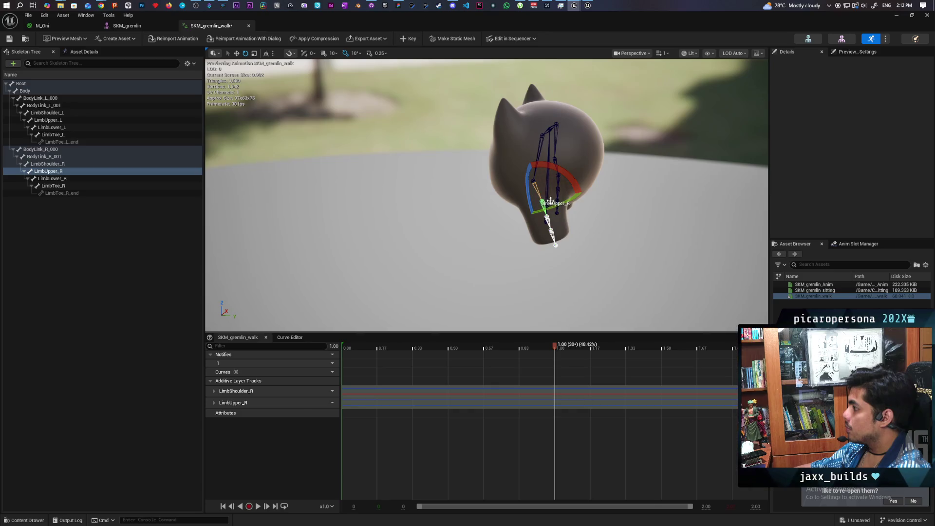
{"action": "left_click", "coordinate": [555, 185]}
{"action": "mouse_move", "coordinate": [570, 175]}
{"action": "left_mouse_down"}
{"action": "mouse_move", "coordinate": [531, 229]}
{"action": "mouse_move", "coordinate": [539, 222]}
{"action": "left_mouse_up"}
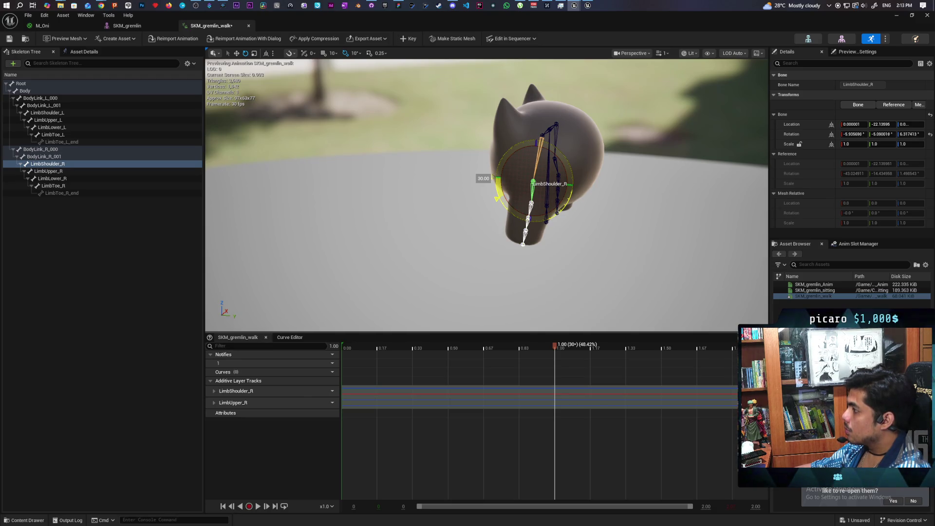
Fine-tune LimbShoulder_R and rotate LimbUpper_R by 20 degrees at the one-second mark.
{"action": "left_click_drag", "start_coordinate": [538, 221], "coordinate": [561, 190]}
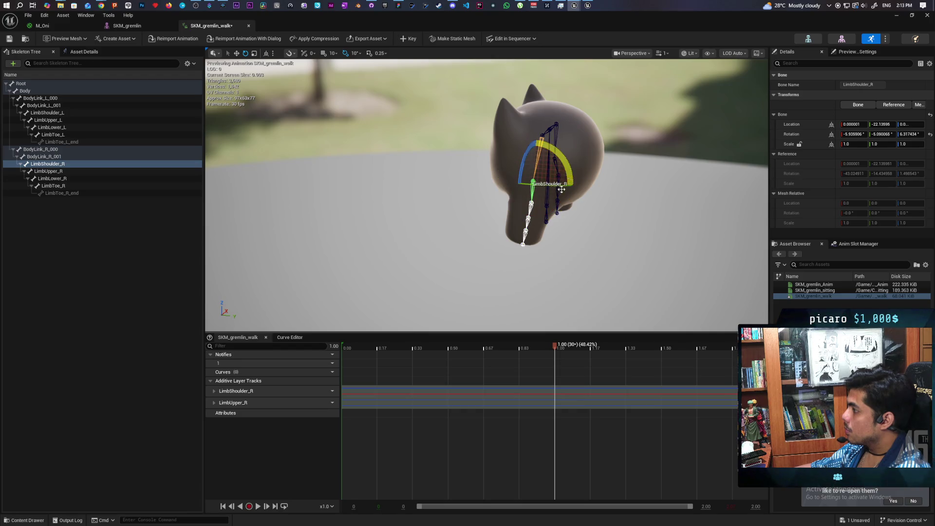
{"action": "left_click", "coordinate": [531, 205]}
{"action": "mouse_move", "coordinate": [509, 209]}
{"action": "left_mouse_down"}
{"action": "mouse_move", "coordinate": [487, 192]}
{"action": "mouse_move", "coordinate": [494, 187]}
{"action": "left_mouse_up"}
{"action": "left_click_drag", "start_coordinate": [560, 184], "coordinate": [497, 161]}
{"action": "scroll", "coordinate": [487, 195], "scroll_direction": "up", "scroll_amount": 5}
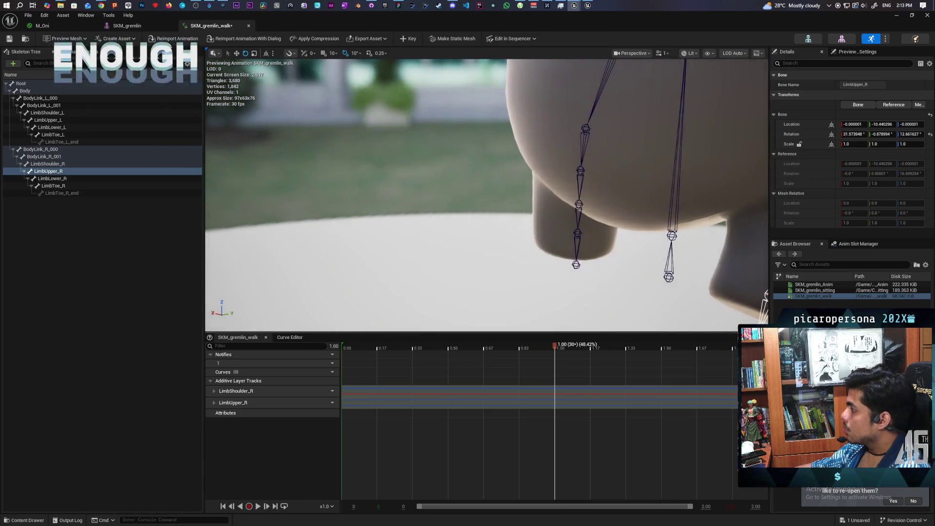
{"action": "key", "text": "f"}
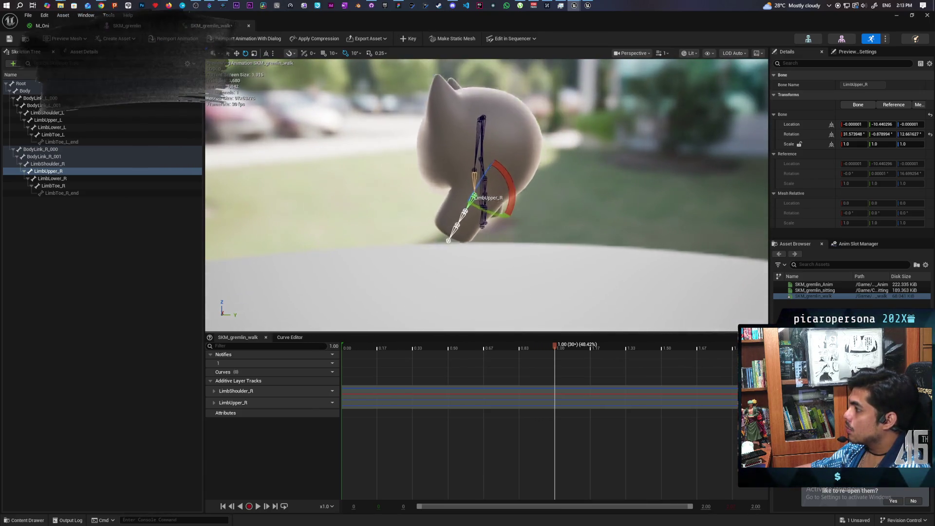
Turn LimbShoulder_R a further 10 degrees and key the adjusted pose.
{"action": "left_click", "coordinate": [492, 173]}
{"action": "left_click_drag", "start_coordinate": [493, 173], "coordinate": [484, 158]}
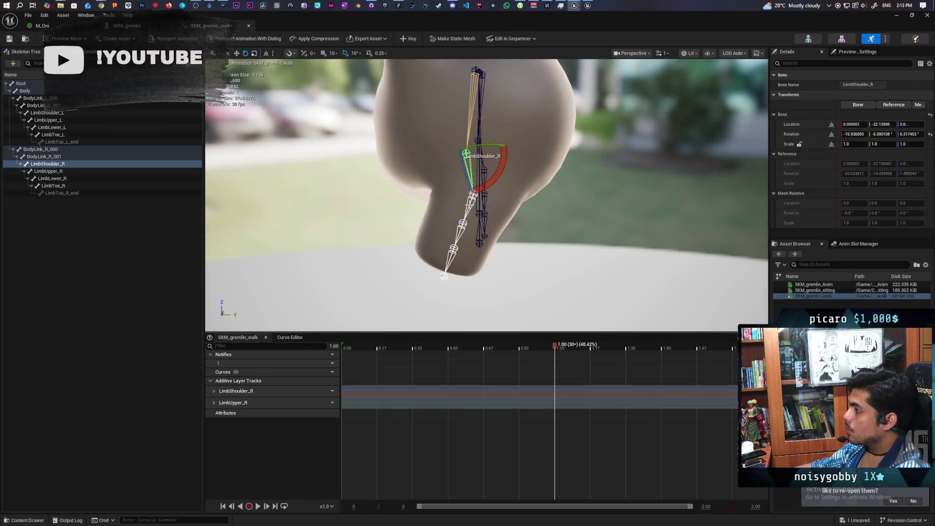
{"action": "left_click", "coordinate": [495, 224]}
{"action": "mouse_move", "coordinate": [495, 223]}
{"action": "left_mouse_down"}
{"action": "mouse_move", "coordinate": [457, 238]}
{"action": "mouse_move", "coordinate": [502, 223]}
{"action": "mouse_move", "coordinate": [434, 229]}
{"action": "left_mouse_up"}
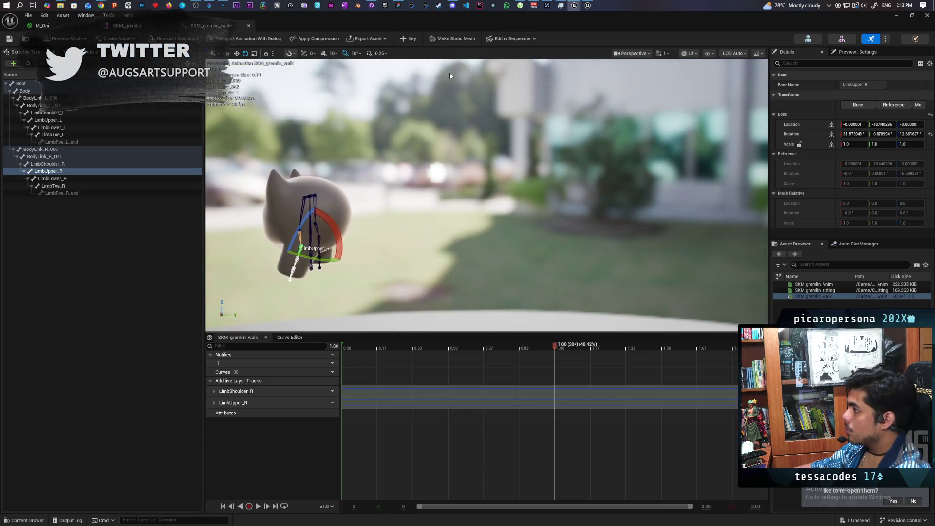
{"action": "left_click", "coordinate": [408, 38]}
{"action": "key", "text": "f"}
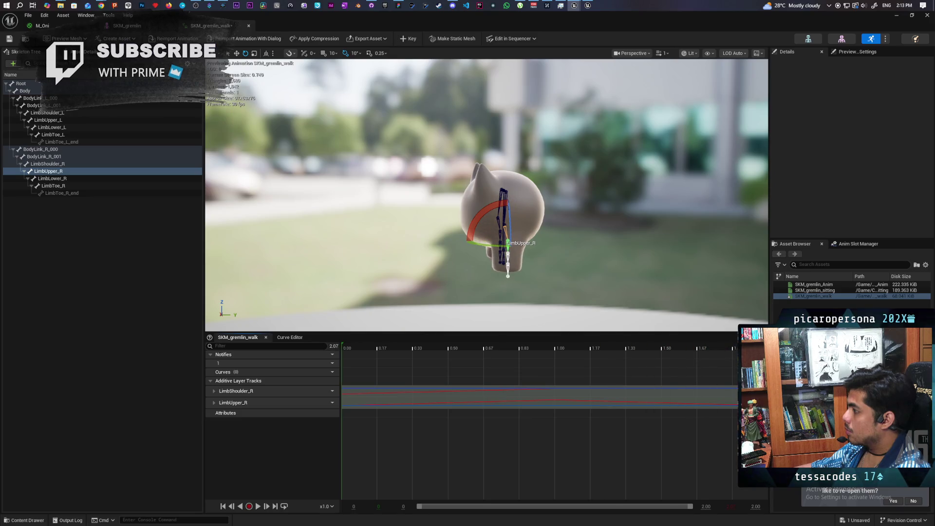
Scrub back to the start and play the walk cycle.
{"action": "left_click_drag", "start_coordinate": [345, 348], "coordinate": [588, 348]}
{"action": "left_click_drag", "start_coordinate": [644, 360], "coordinate": [336, 359]}
{"action": "key", "text": "space"}
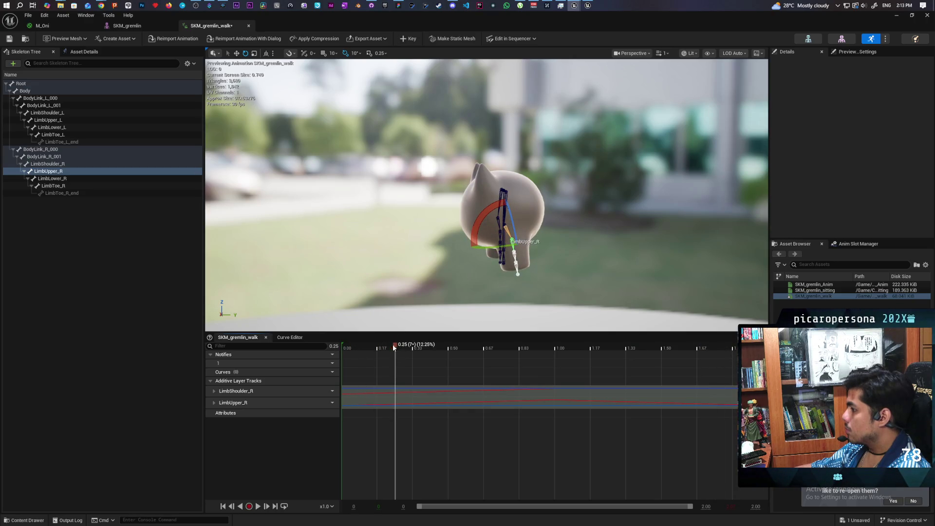
Copy LimbShoulder_R's Rotation X value on the clip's first frame.
{"action": "left_click_drag", "start_coordinate": [394, 347], "coordinate": [335, 348]}
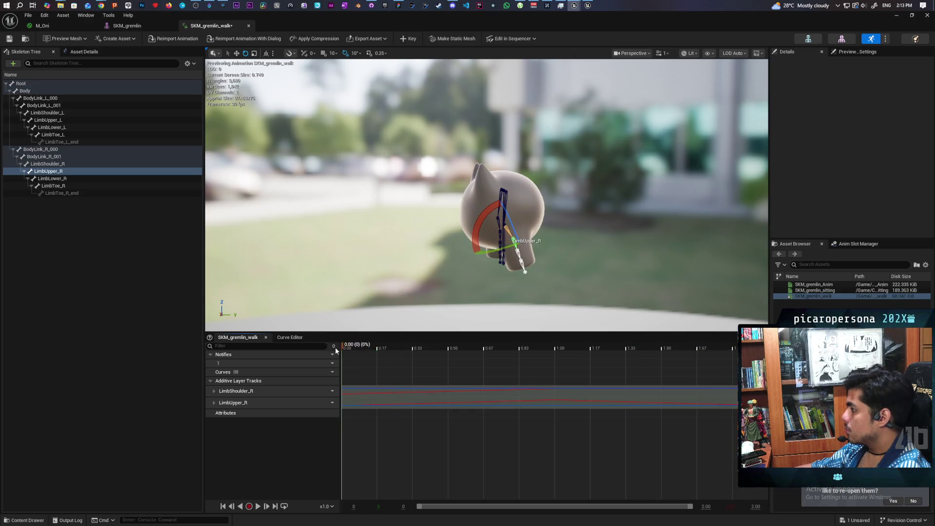
{"action": "left_click", "coordinate": [508, 231]}
{"action": "mouse_move", "coordinate": [344, 347]}
{"action": "left_mouse_down"}
{"action": "mouse_move", "coordinate": [667, 347]}
{"action": "mouse_move", "coordinate": [317, 341]}
{"action": "left_mouse_up"}
{"action": "left_click", "coordinate": [853, 134]}
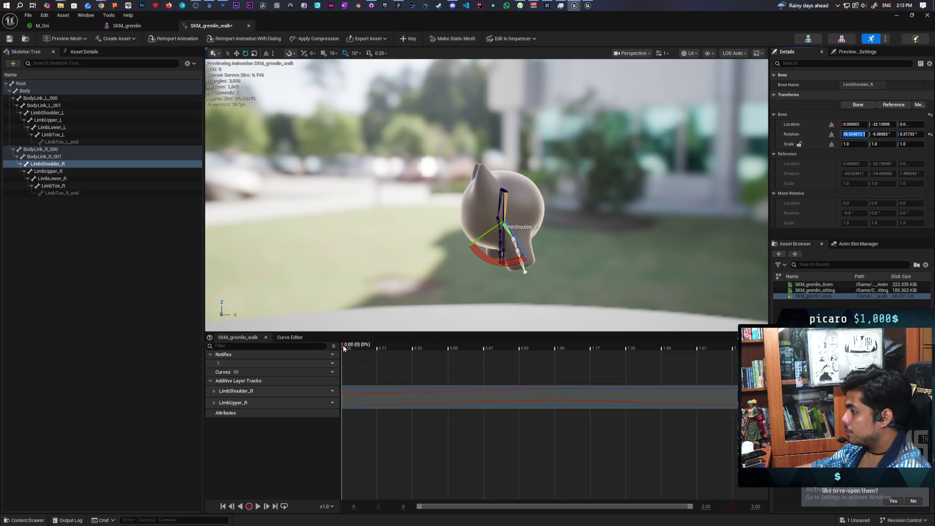
Paste that Rotation X on the last frame and key the shoulder.
{"action": "left_click_drag", "start_coordinate": [343, 347], "coordinate": [733, 346]}
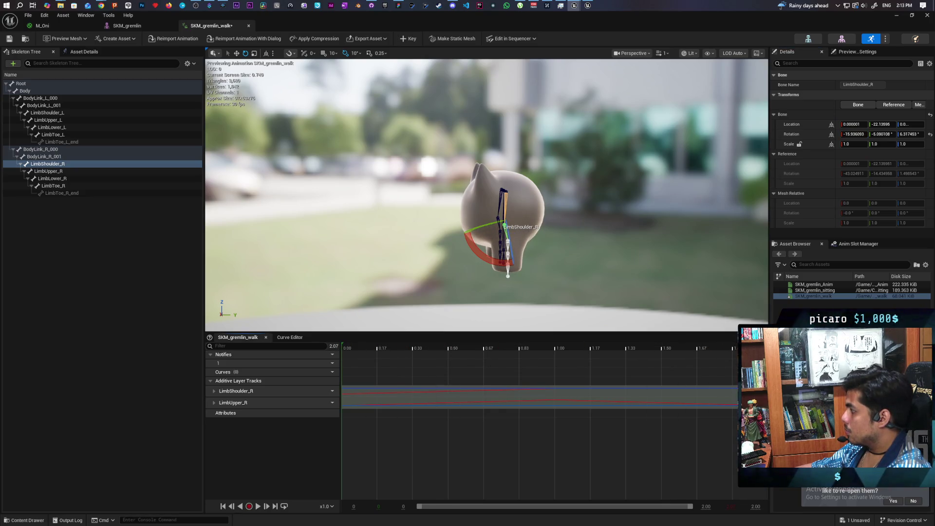
{"action": "left_click", "coordinate": [853, 134]}
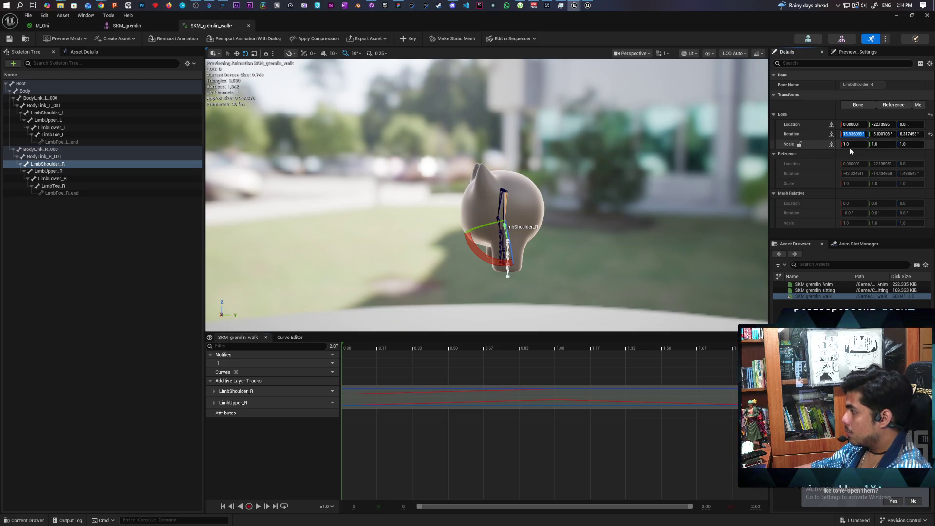
{"action": "key", "text": "Return"}
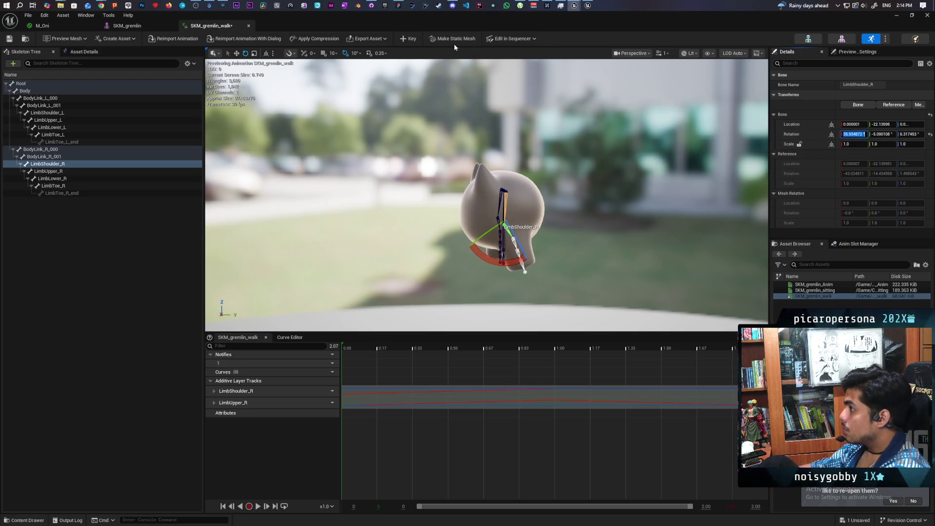
{"action": "left_click", "coordinate": [410, 38]}
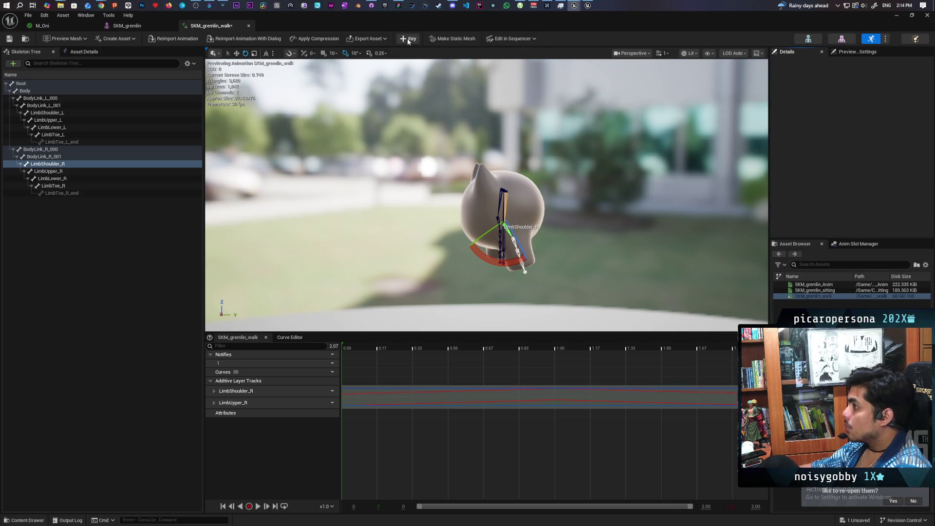
{"action": "mouse_move", "coordinate": [769, 290]}
{"action": "left_mouse_down"}
{"action": "mouse_move", "coordinate": [859, 307]}
{"action": "mouse_move", "coordinate": [765, 312]}
{"action": "left_mouse_up"}
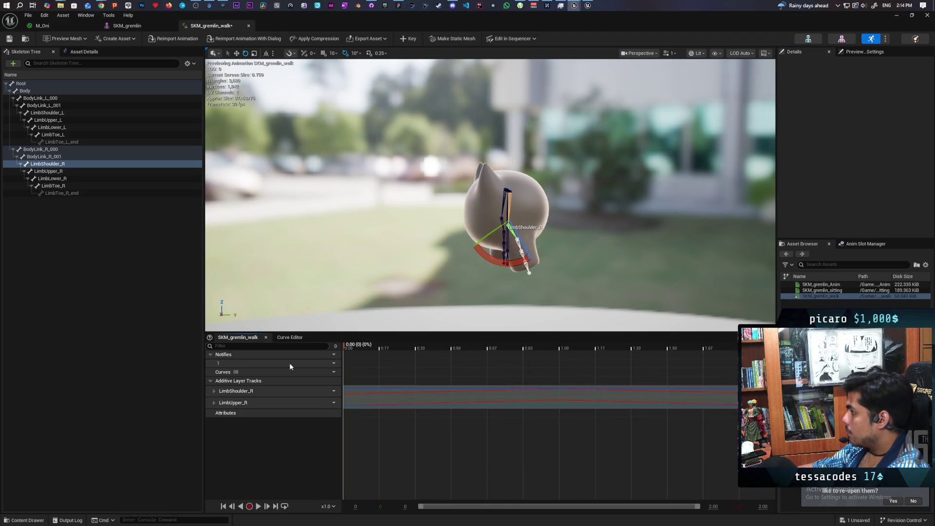
{"action": "key", "text": "space"}
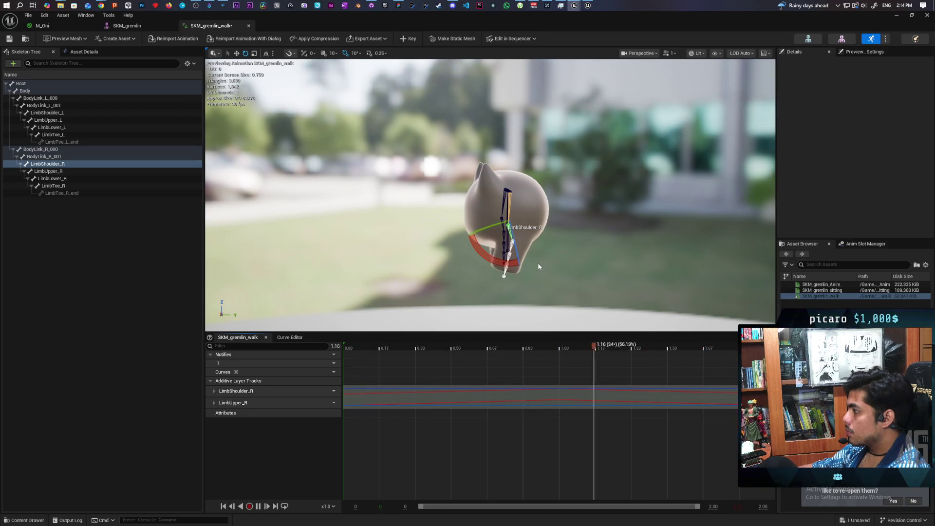
{"action": "key", "text": "space"}
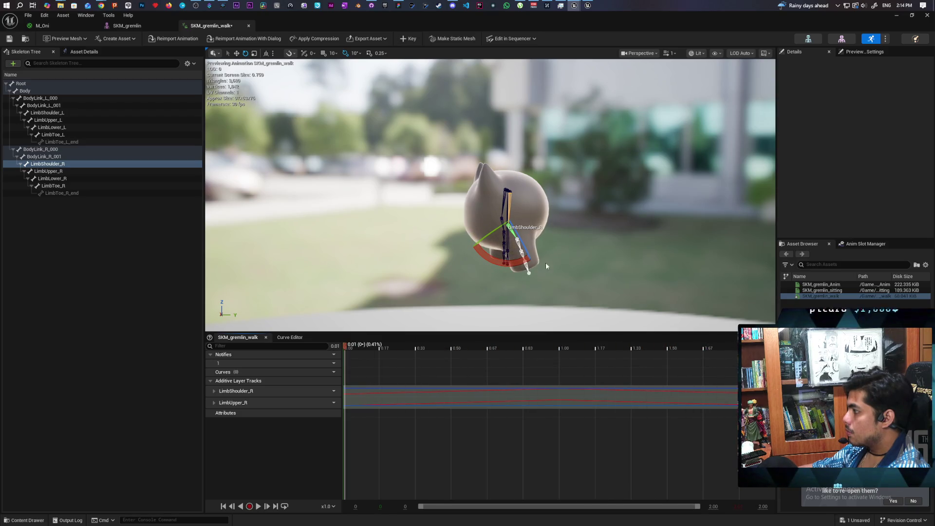
{"action": "key", "text": "Left"}
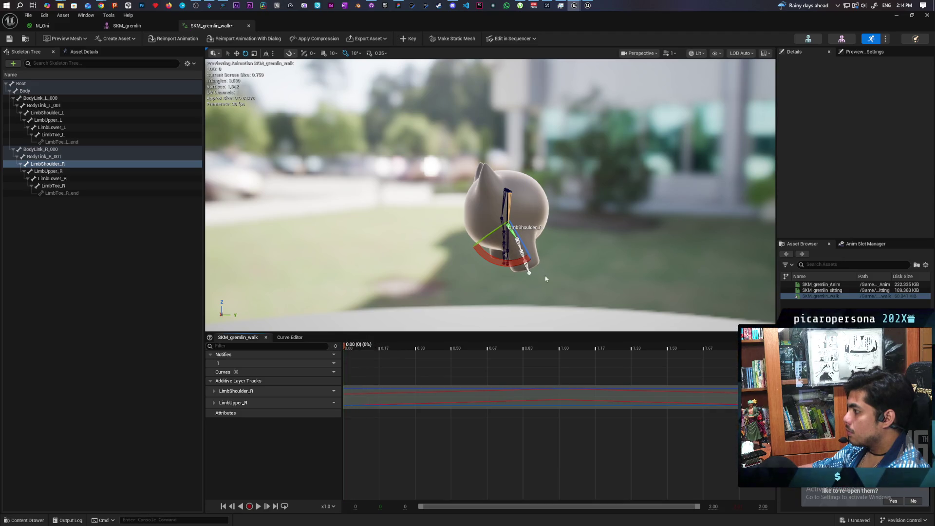
{"action": "left_click", "coordinate": [517, 240]}
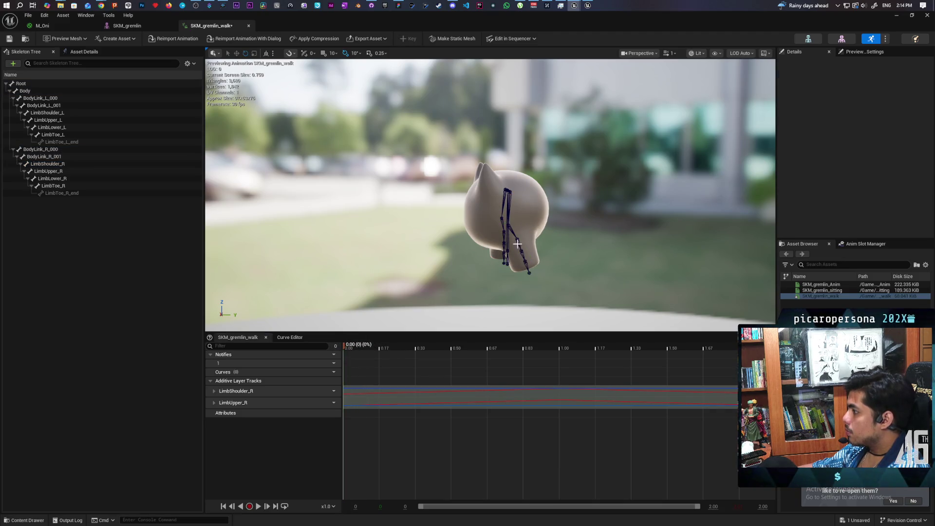
{"action": "left_click", "coordinate": [517, 244]}
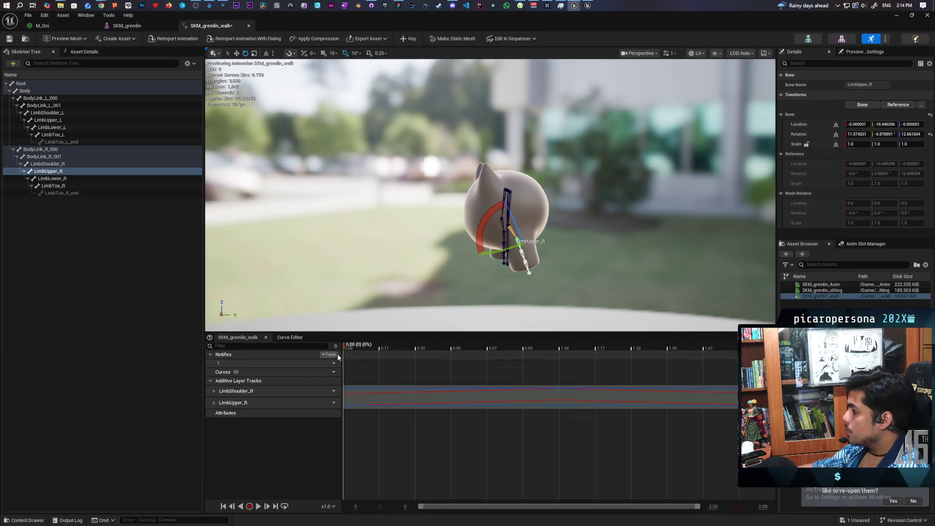
{"action": "mouse_move", "coordinate": [344, 347]}
{"action": "left_mouse_down"}
{"action": "mouse_move", "coordinate": [789, 352]}
{"action": "mouse_move", "coordinate": [299, 364]}
{"action": "mouse_move", "coordinate": [693, 372]}
{"action": "left_mouse_up"}
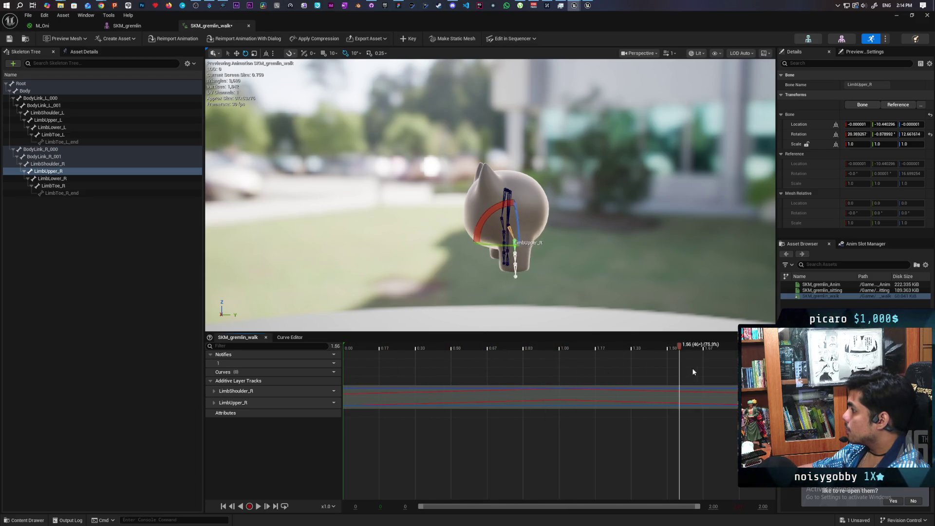
{"action": "left_click_drag", "start_coordinate": [606, 370], "coordinate": [334, 373]}
{"action": "key", "text": "space"}
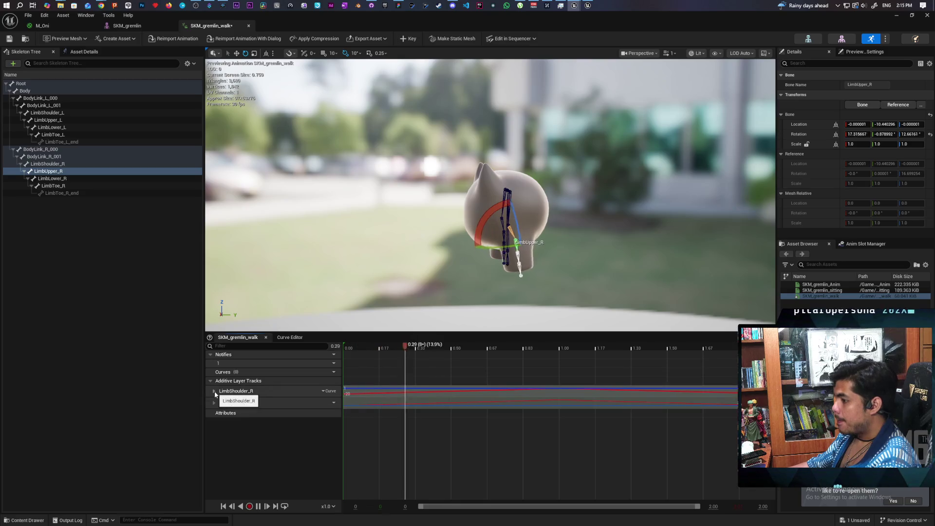
Pause playback and load the LimbShoulder_R additive track's curves into the Curve Editor.
{"action": "right_click", "coordinate": [253, 391]}
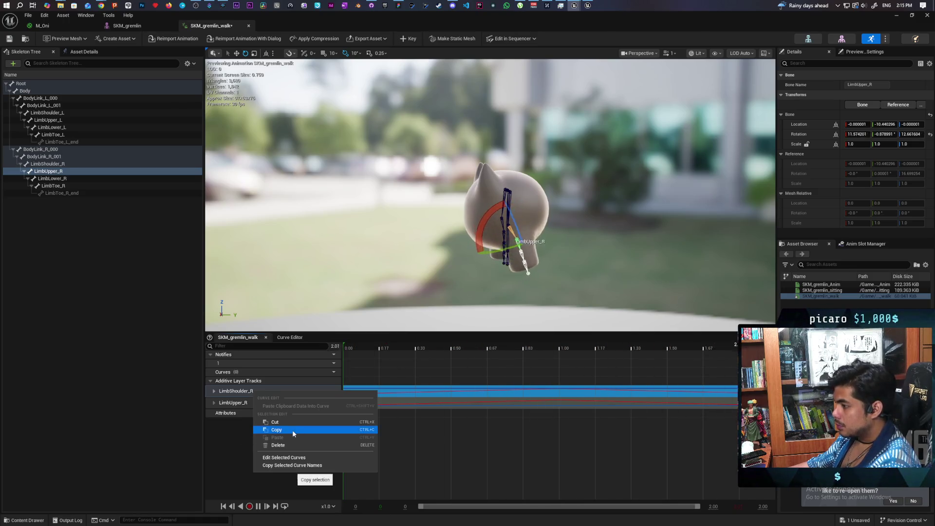
{"action": "left_click", "coordinate": [223, 439]}
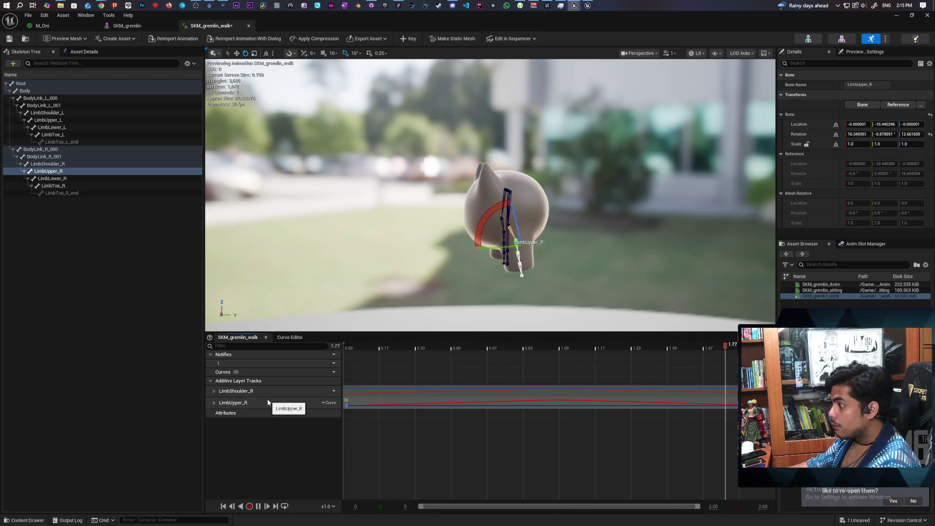
{"action": "key", "text": "space"}
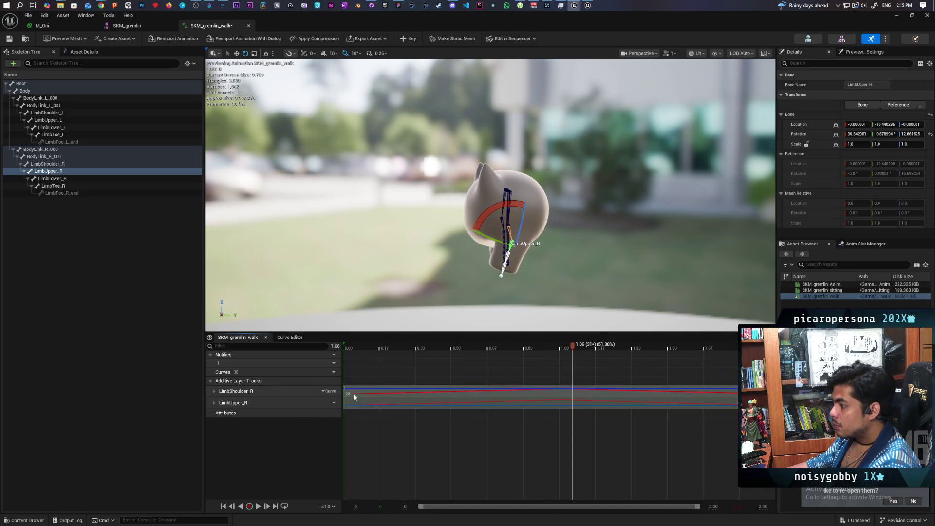
{"action": "double_click", "coordinate": [375, 390]}
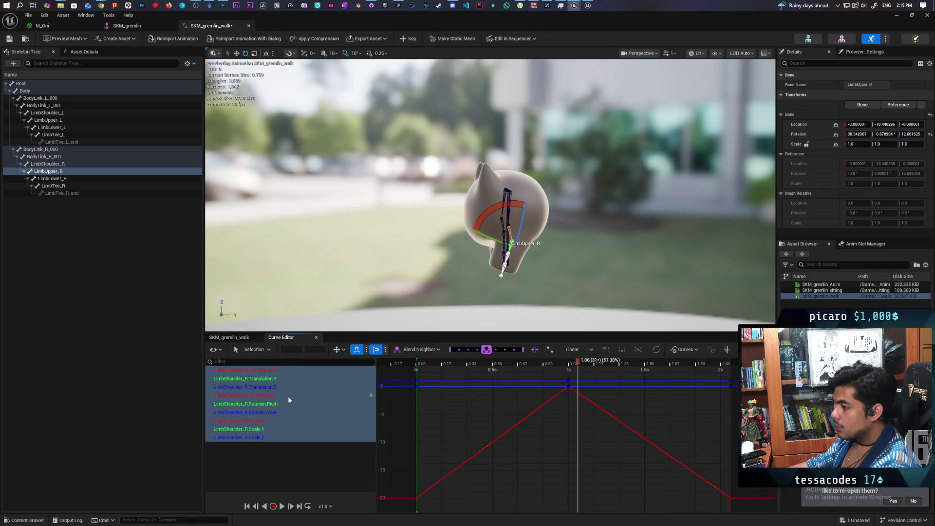
Display the LimbShoulder_R and LimbUpper_R Rotation.Roll curves together in the Curve Editor.
{"action": "left_click", "coordinate": [259, 395]}
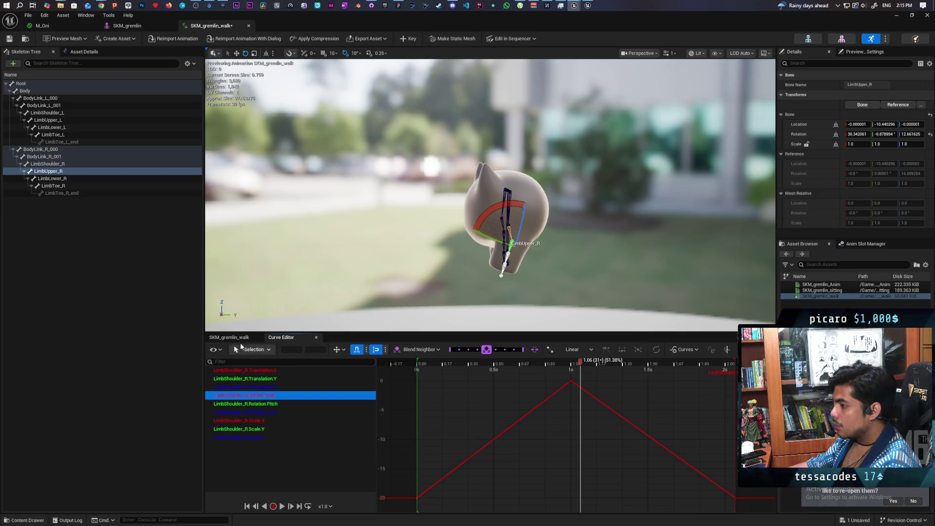
{"action": "left_click", "coordinate": [231, 337]}
{"action": "double_click", "coordinate": [282, 403]}
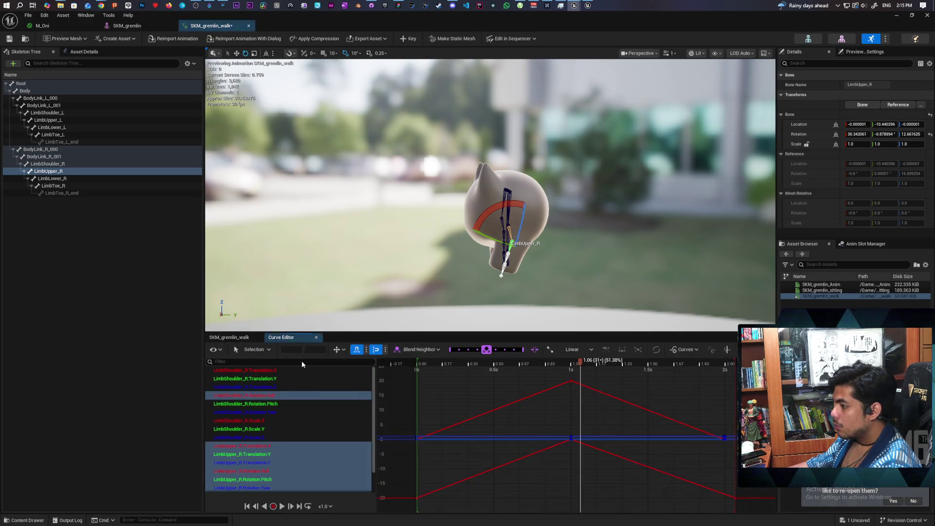
{"action": "left_click", "coordinate": [263, 473]}
{"action": "left_click", "coordinate": [275, 396], "text": "ctrl"}
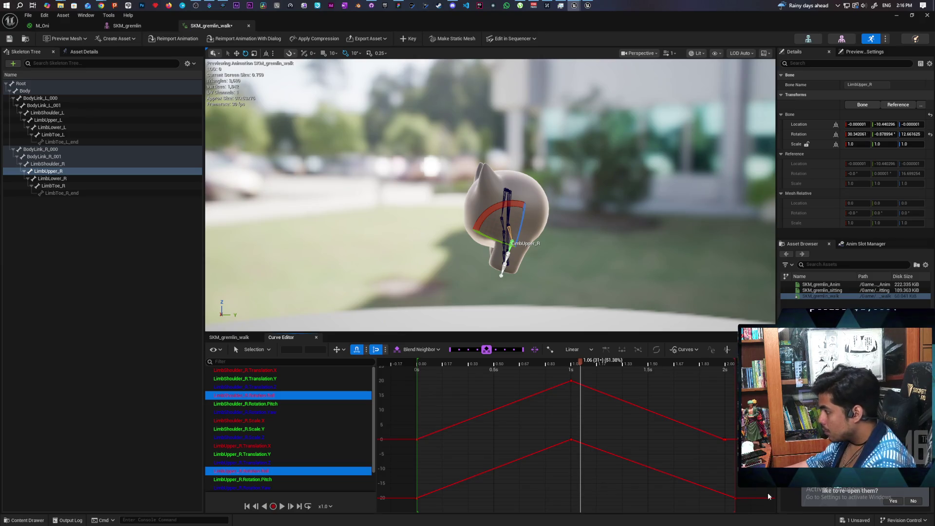
Nudge the final key slightly later, preview the pose, then marquee-select every key on both curves.
{"action": "left_click_drag", "start_coordinate": [718, 427], "coordinate": [732, 455]}
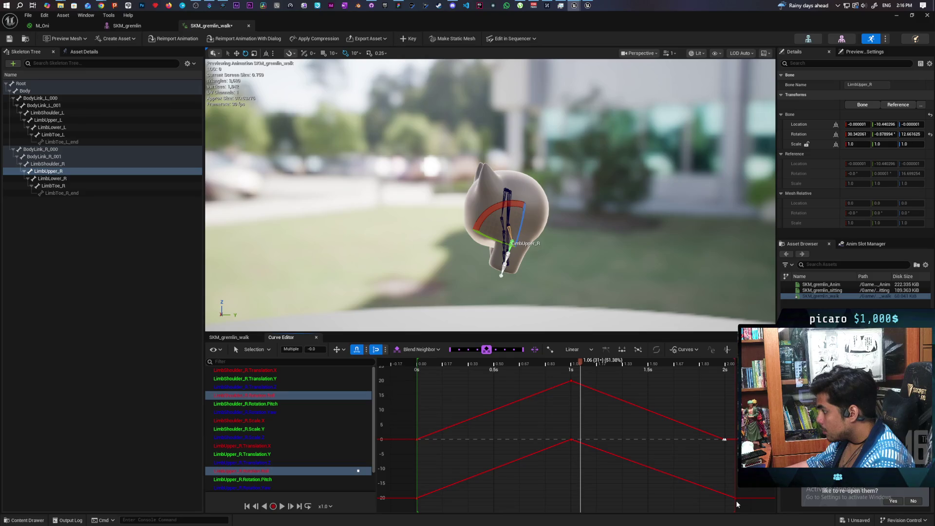
{"action": "left_click_drag", "start_coordinate": [725, 444], "coordinate": [736, 443]}
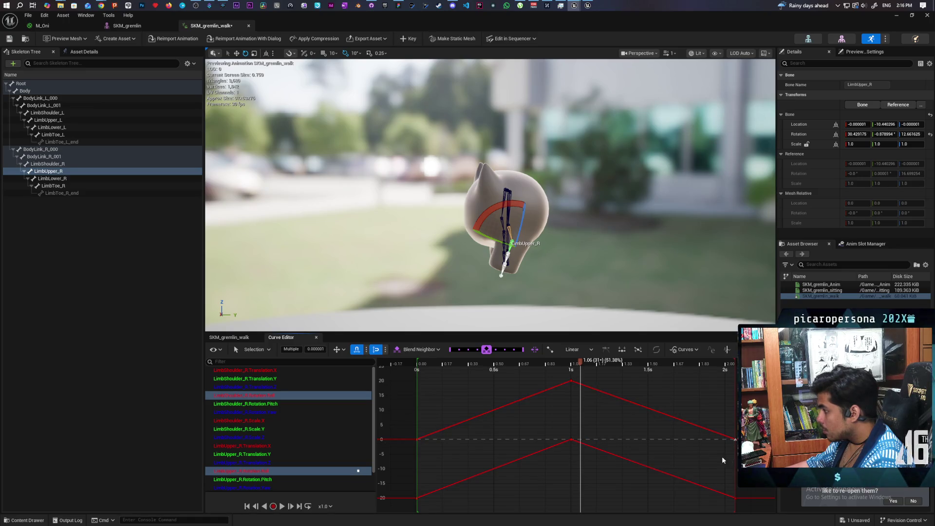
{"action": "mouse_move", "coordinate": [565, 365]}
{"action": "left_mouse_down"}
{"action": "mouse_move", "coordinate": [511, 385]}
{"action": "mouse_move", "coordinate": [740, 395]}
{"action": "mouse_move", "coordinate": [413, 416]}
{"action": "mouse_move", "coordinate": [711, 431]}
{"action": "mouse_move", "coordinate": [573, 432]}
{"action": "left_mouse_up"}
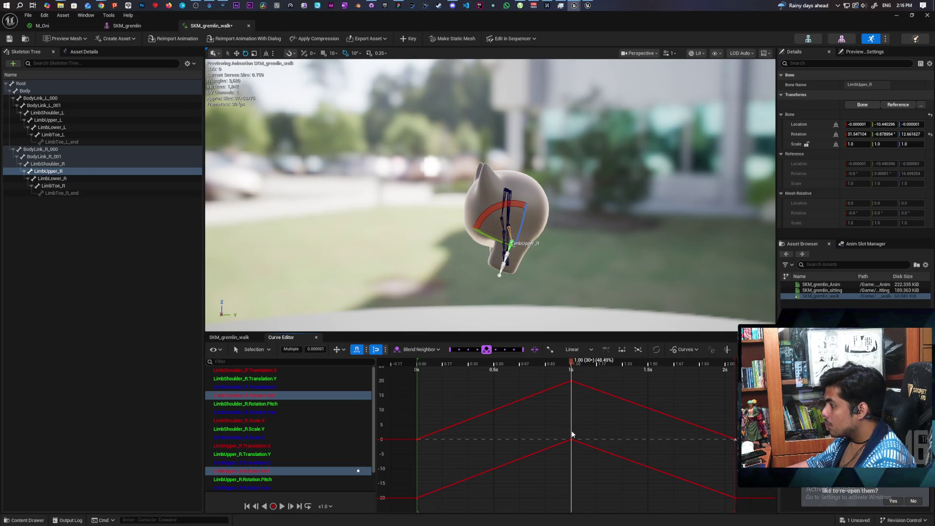
{"action": "left_click_drag", "start_coordinate": [553, 373], "coordinate": [591, 455]}
{"action": "mouse_move", "coordinate": [409, 378]}
{"action": "left_mouse_down"}
{"action": "mouse_move", "coordinate": [717, 501]}
{"action": "mouse_move", "coordinate": [755, 507]}
{"action": "left_mouse_up"}
{"action": "left_click", "coordinate": [573, 350]}
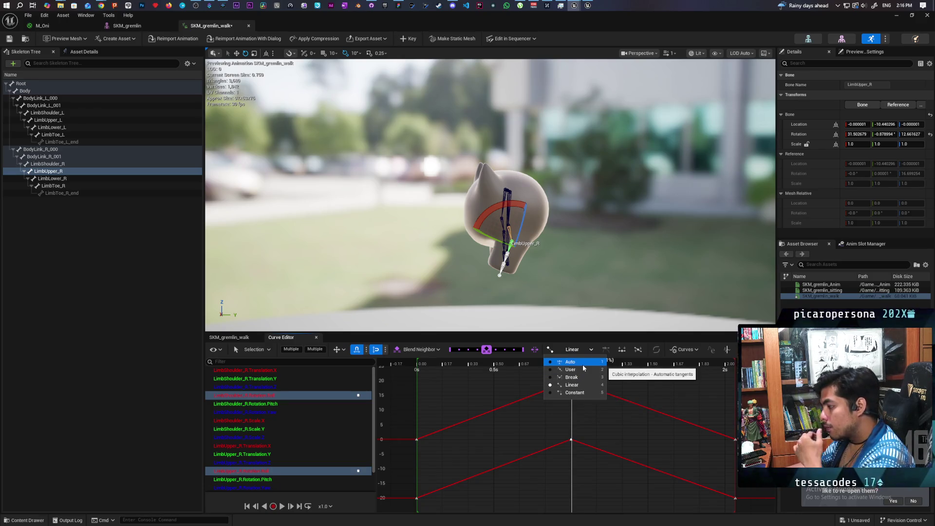
Set all selected keys to Auto cubic interpolation with flat tangents.
{"action": "left_click", "coordinate": [583, 364]}
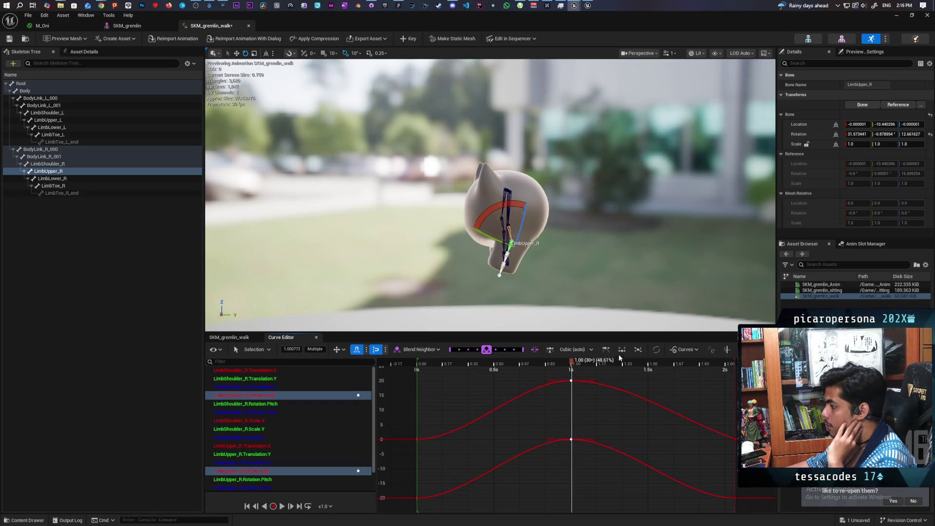
{"action": "left_click", "coordinate": [606, 350]}
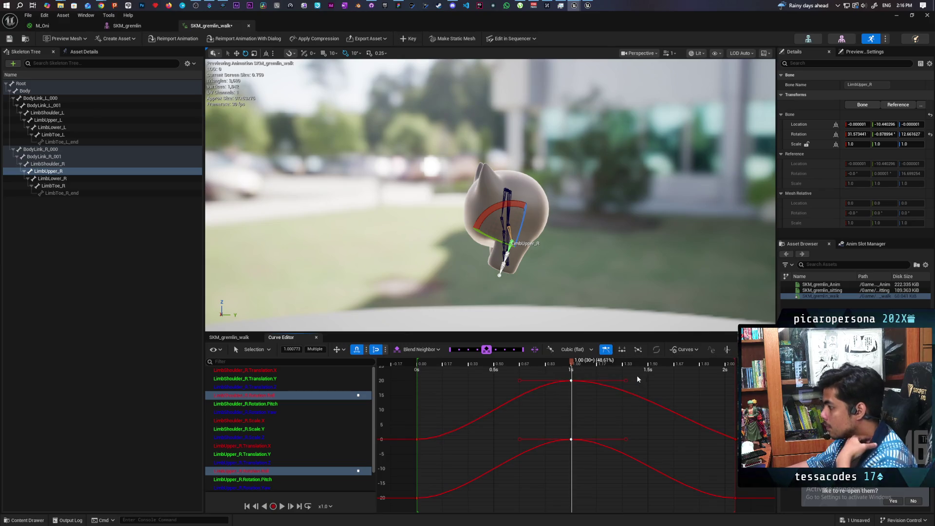
Stretch the 1-second peak tangents outward to broaden both arcs, then play the walk.
{"action": "left_click_drag", "start_coordinate": [626, 441], "coordinate": [694, 440]}
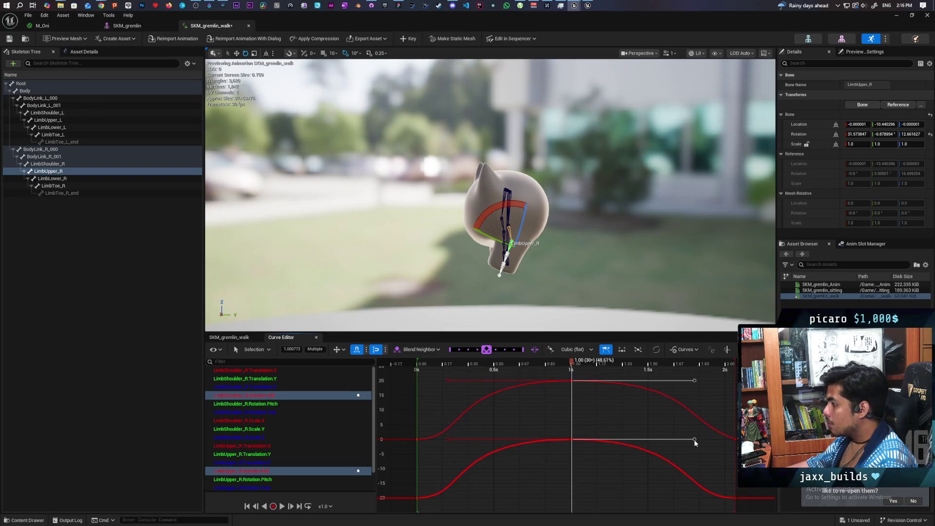
{"action": "mouse_move", "coordinate": [573, 363]}
{"action": "left_mouse_down"}
{"action": "mouse_move", "coordinate": [429, 373]}
{"action": "mouse_move", "coordinate": [438, 391]}
{"action": "mouse_move", "coordinate": [727, 430]}
{"action": "mouse_move", "coordinate": [381, 444]}
{"action": "left_mouse_up"}
{"action": "key", "text": "space"}
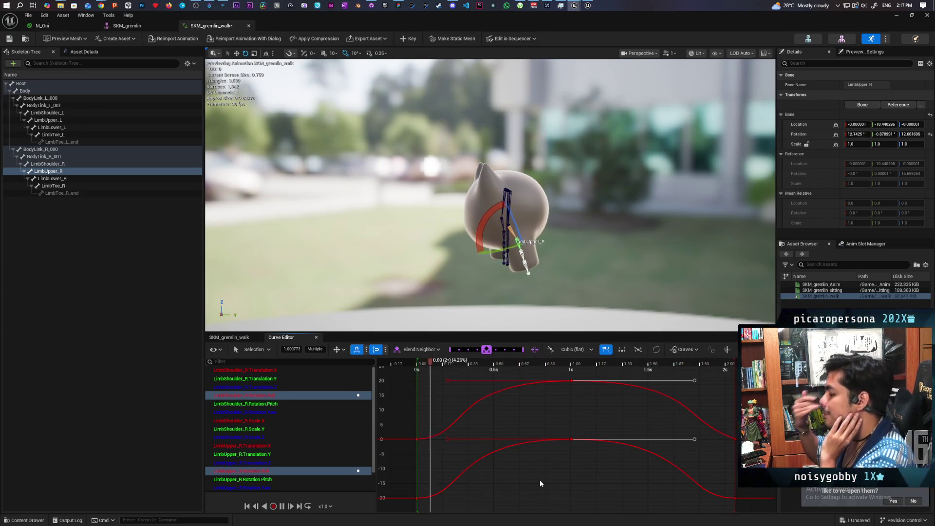
{"action": "mouse_move", "coordinate": [561, 441]}
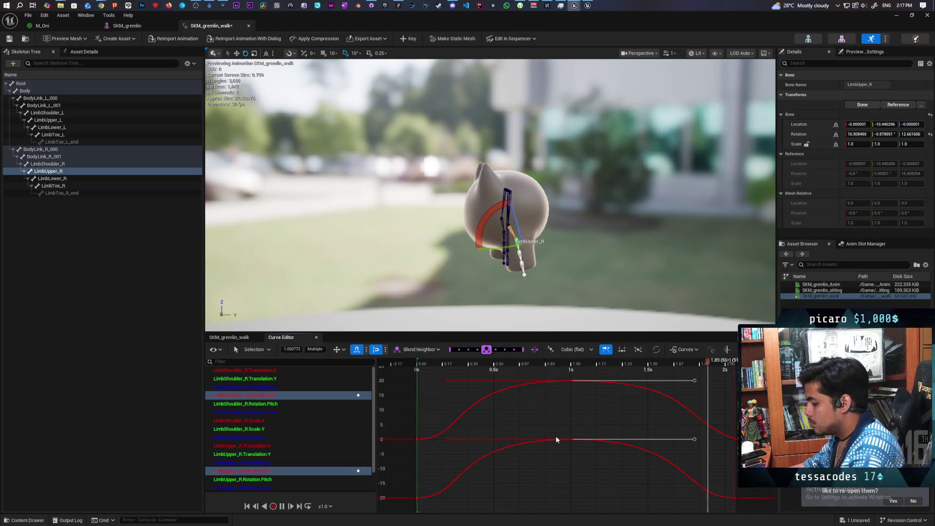
Flatten both 0-second keys' tangents and drag them longer, then play to review.
{"action": "left_click_drag", "start_coordinate": [411, 429], "coordinate": [428, 507]}
{"action": "mouse_move", "coordinate": [437, 499]}
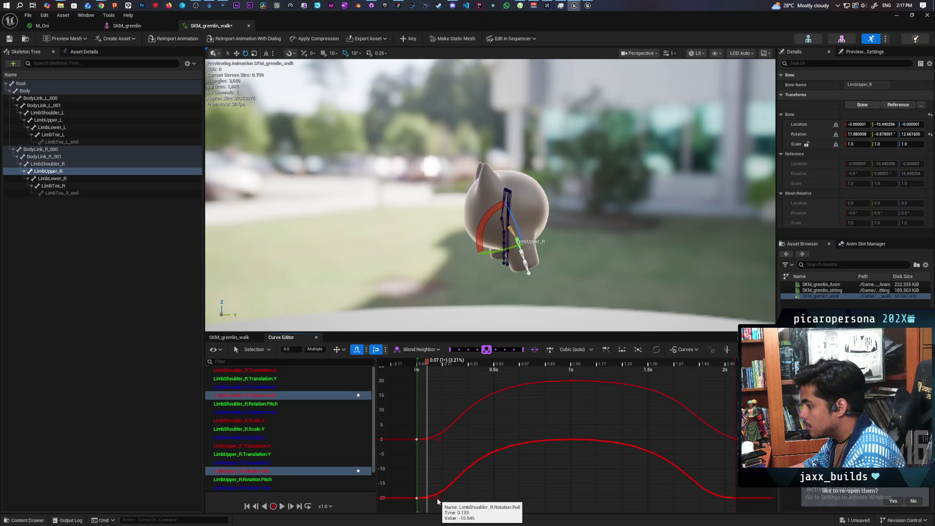
{"action": "key", "text": "6"}
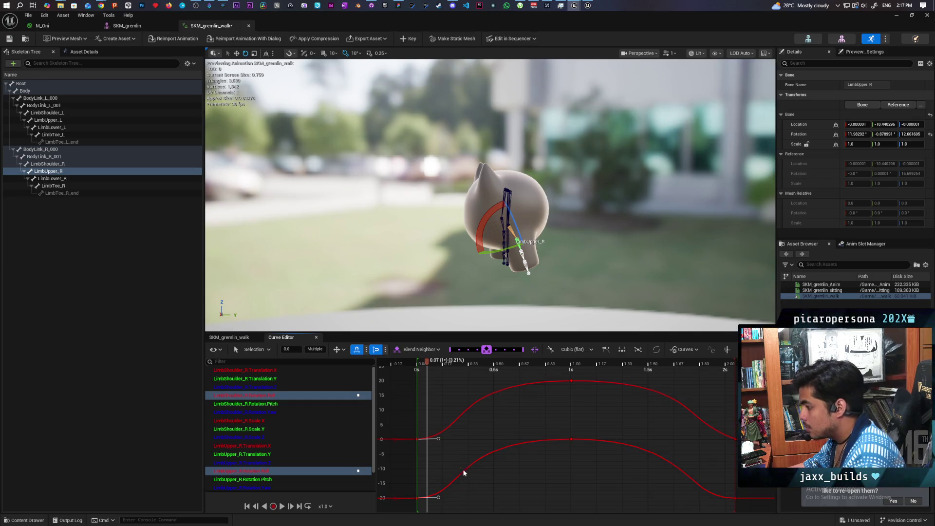
{"action": "key", "text": "ctrl+z"}
{"action": "left_click", "coordinate": [605, 351]}
{"action": "left_click_drag", "start_coordinate": [479, 436], "coordinate": [456, 505]}
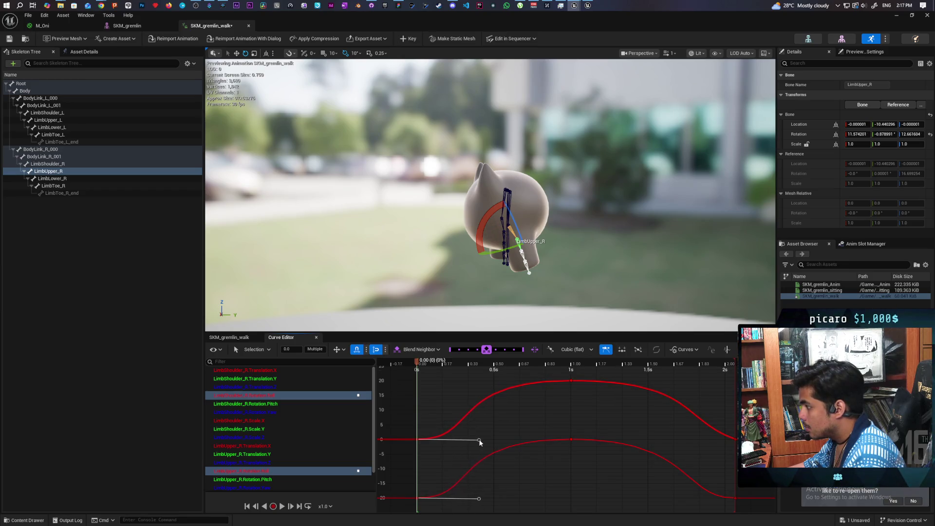
{"action": "mouse_move", "coordinate": [520, 443]}
{"action": "left_mouse_down"}
{"action": "mouse_move", "coordinate": [558, 441]}
{"action": "mouse_move", "coordinate": [544, 441]}
{"action": "left_mouse_up"}
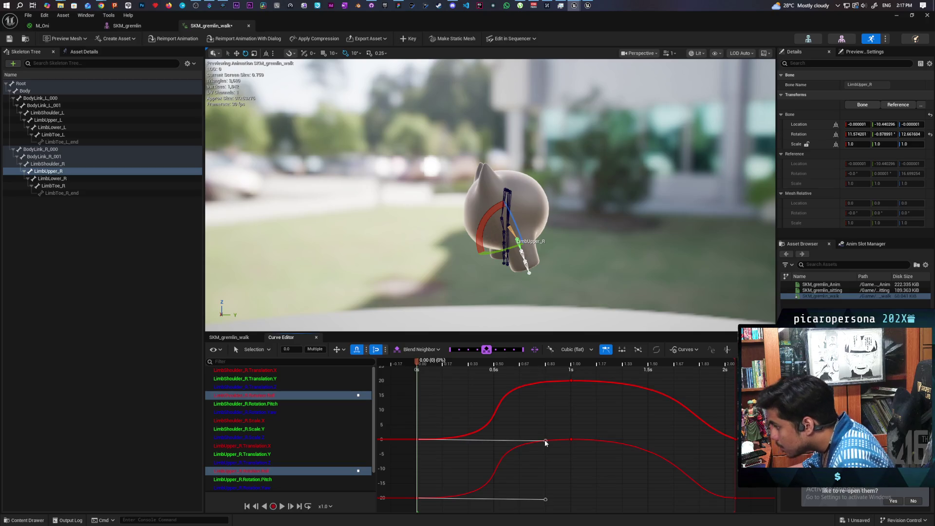
{"action": "key", "text": "space"}
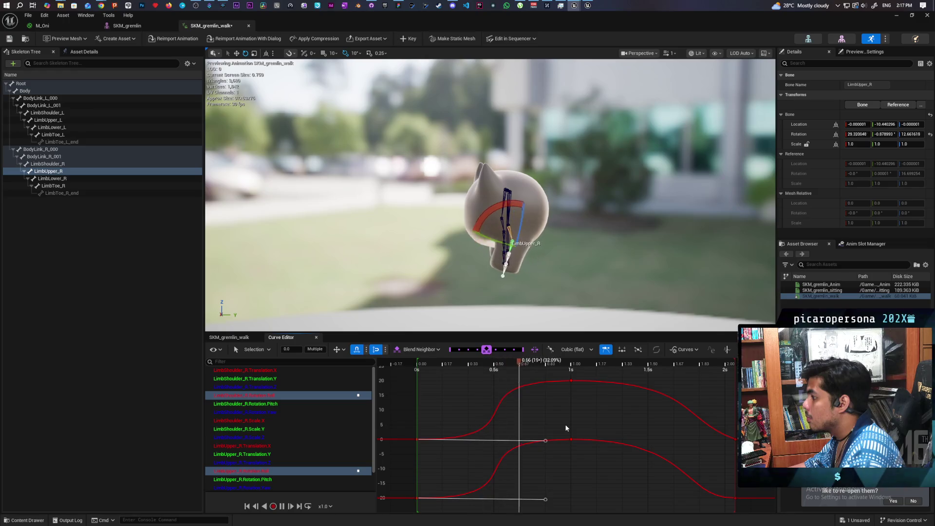
{"action": "key", "text": "space"}
Try shortening the 2-second end keys' tangents, then undo the change.
{"action": "left_click_drag", "start_coordinate": [704, 420], "coordinate": [754, 512]}
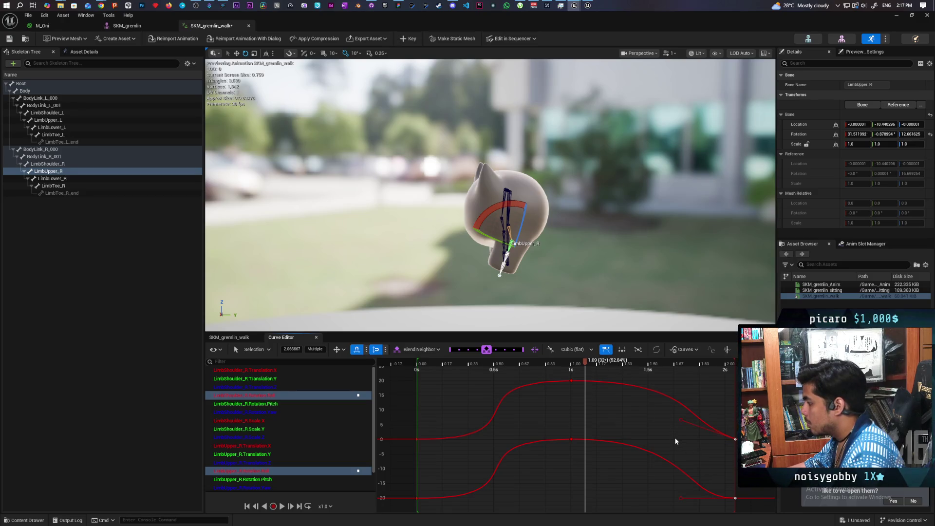
{"action": "mouse_move", "coordinate": [695, 435]}
{"action": "left_mouse_down"}
{"action": "mouse_move", "coordinate": [681, 418]}
{"action": "mouse_move", "coordinate": [683, 440]}
{"action": "left_mouse_up"}
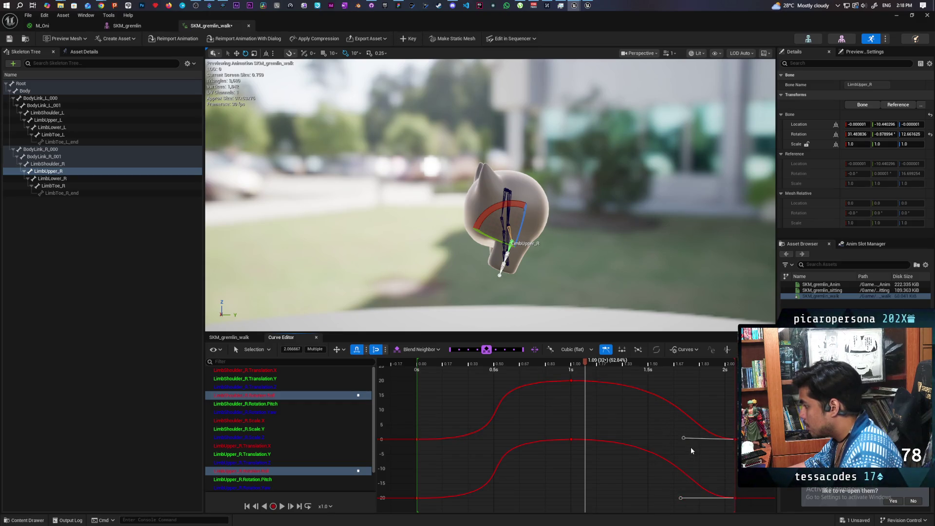
{"action": "left_click_drag", "start_coordinate": [682, 437], "coordinate": [661, 443]}
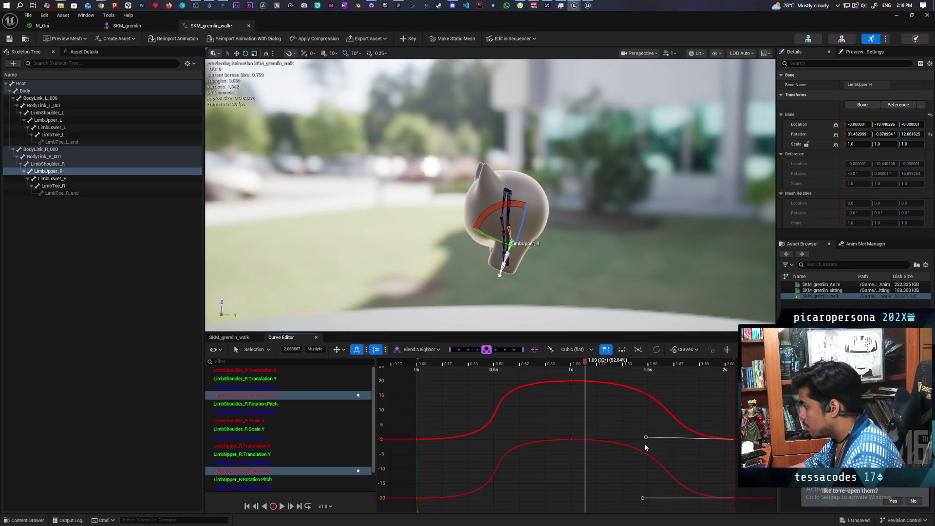
{"action": "left_click_drag", "start_coordinate": [647, 438], "coordinate": [647, 442]}
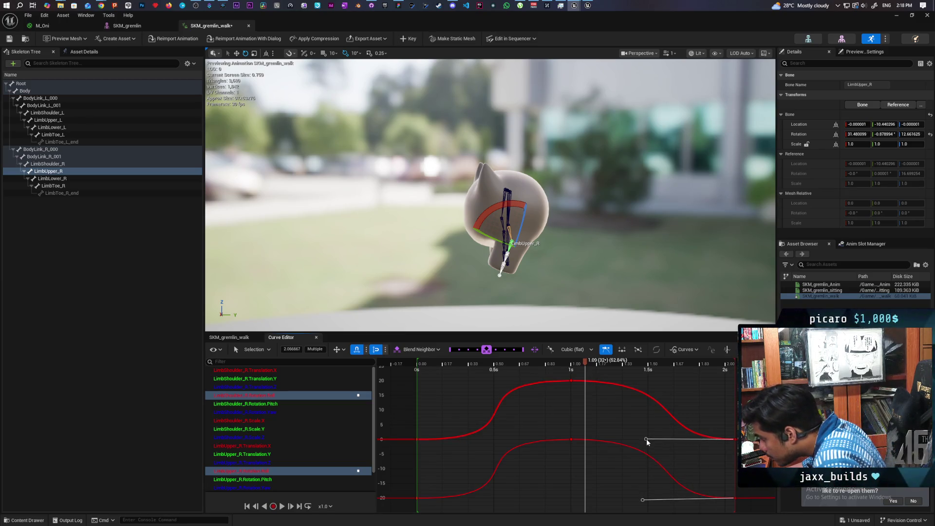
{"action": "key", "text": "ctrl+z"}
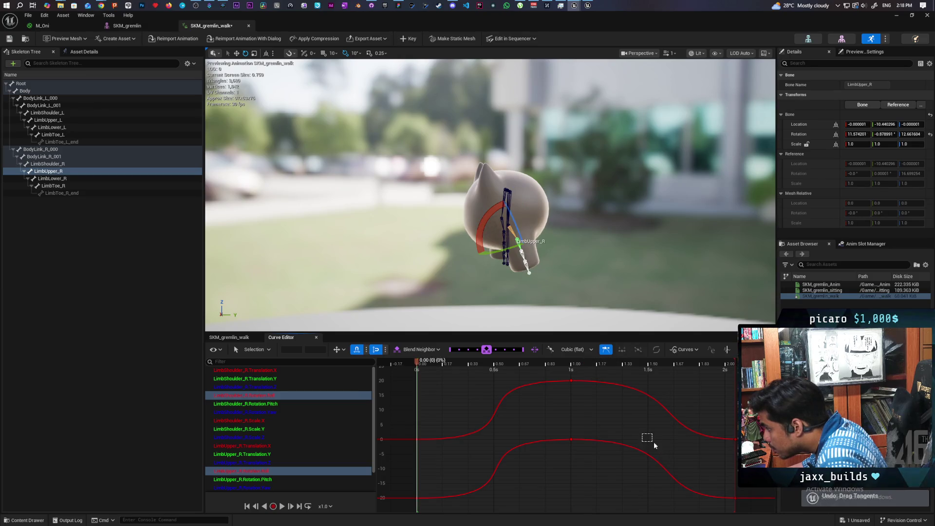
Flatten both 2-second end keys and drag their incoming tangents longer leftward, then play.
{"action": "left_click", "coordinate": [646, 438]}
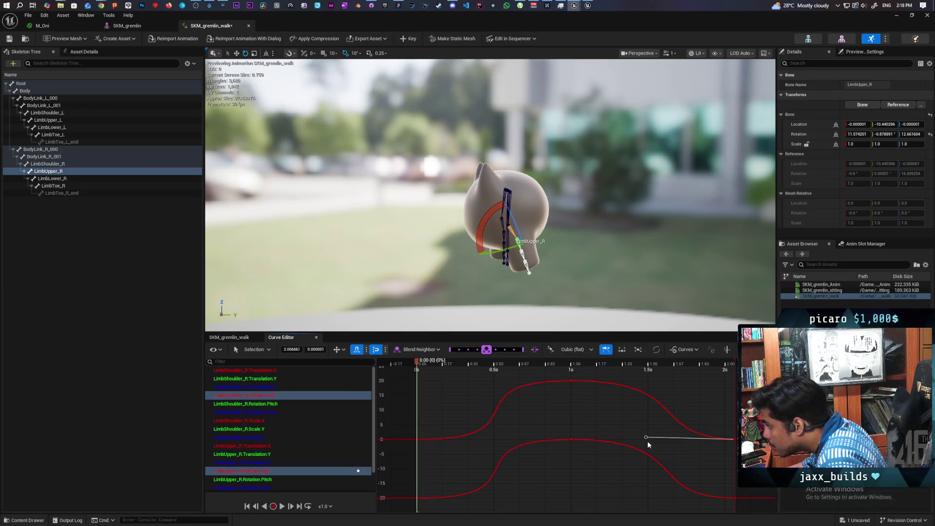
{"action": "left_click", "coordinate": [623, 350]}
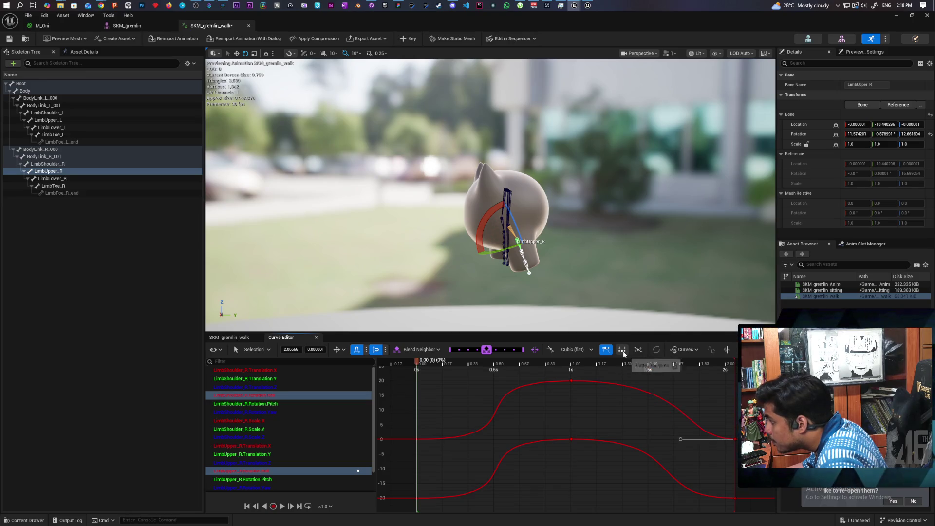
{"action": "left_click_drag", "start_coordinate": [749, 507], "coordinate": [748, 506]}
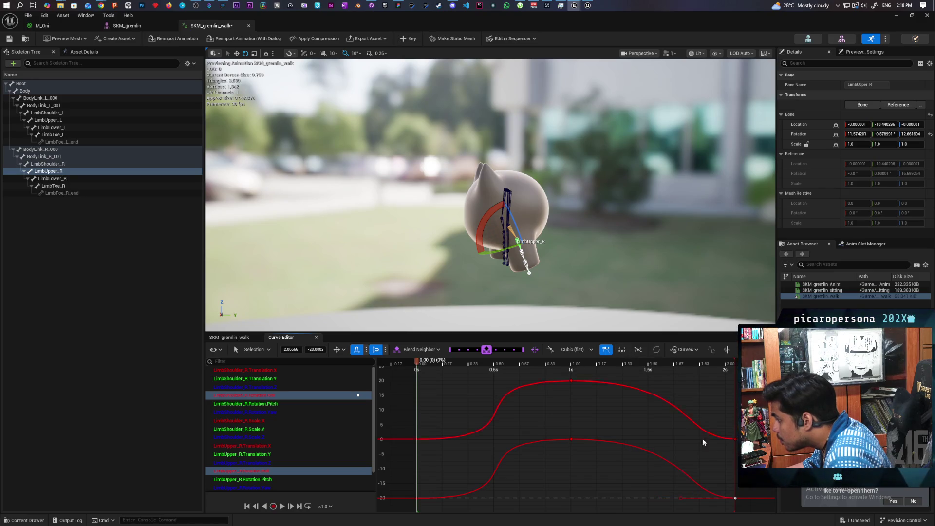
{"action": "left_click_drag", "start_coordinate": [661, 428], "coordinate": [692, 508]}
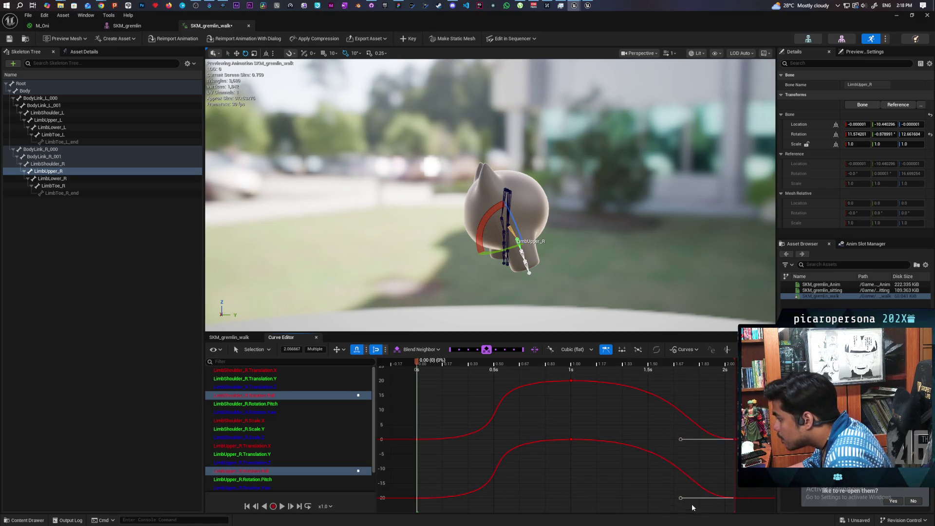
{"action": "left_click_drag", "start_coordinate": [681, 440], "coordinate": [619, 446]}
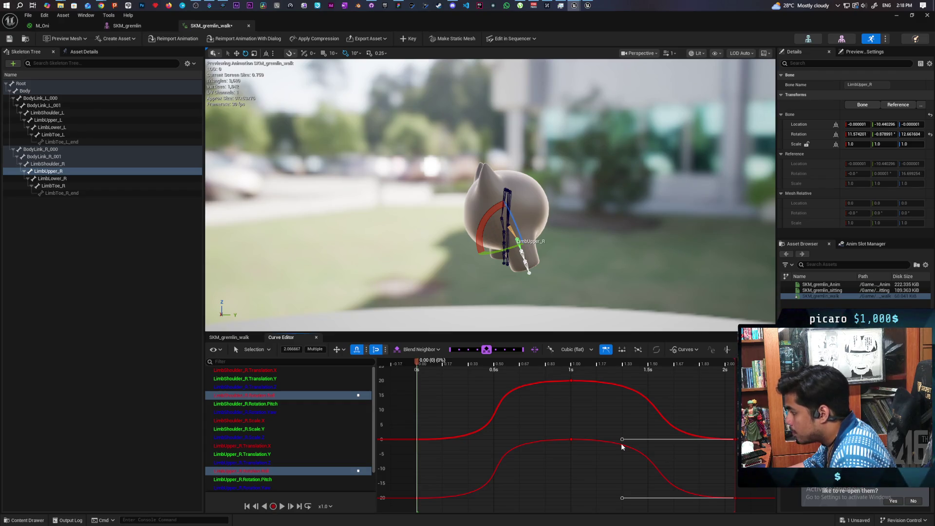
{"action": "key", "text": "space"}
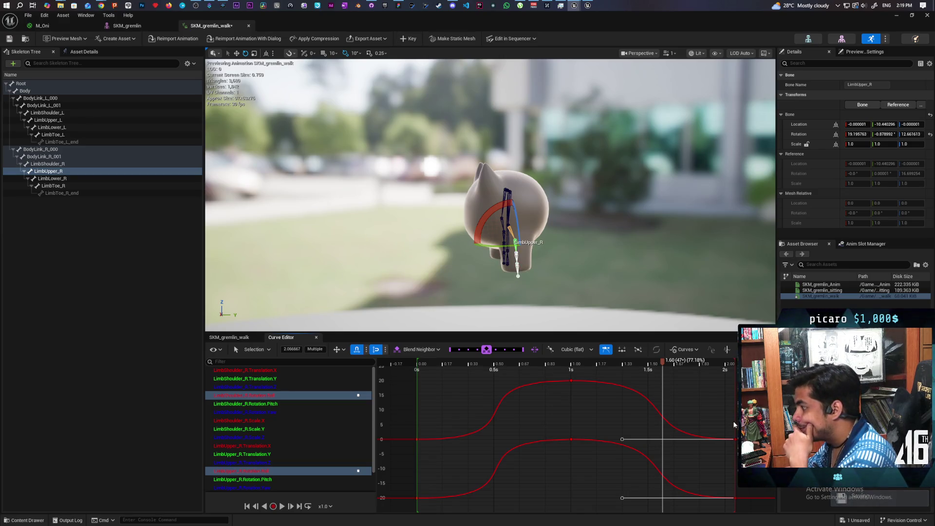
Drag the peak keys earlier so both curves rise near 0.2s, then return the playhead to 1s.
{"action": "mouse_move", "coordinate": [560, 371]}
{"action": "left_mouse_down"}
{"action": "mouse_move", "coordinate": [588, 454]}
{"action": "mouse_move", "coordinate": [494, 442]}
{"action": "left_mouse_up"}
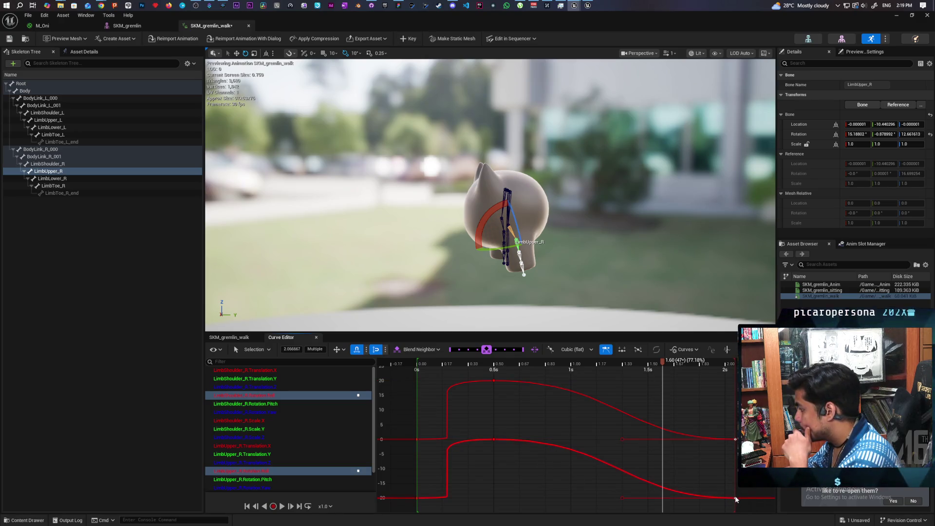
{"action": "left_click_drag", "start_coordinate": [735, 498], "coordinate": [592, 497]}
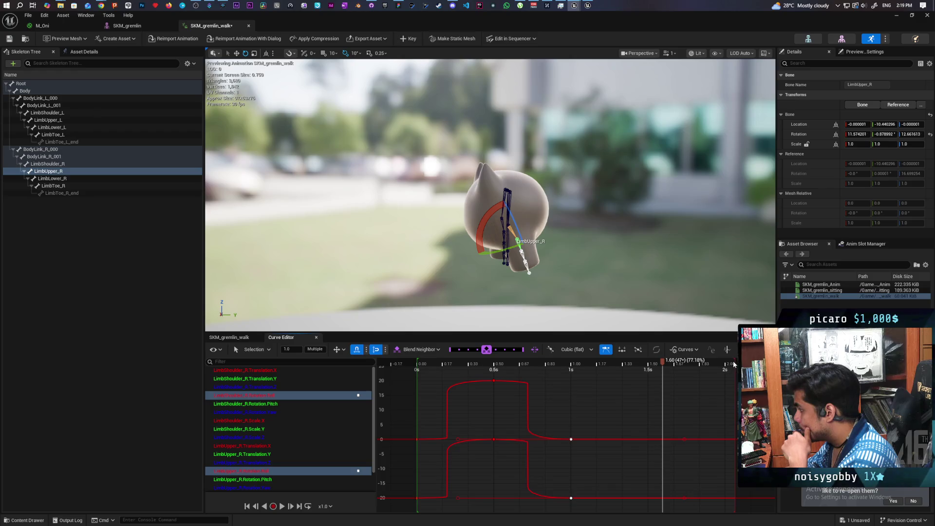
{"action": "left_click_drag", "start_coordinate": [663, 365], "coordinate": [572, 379]}
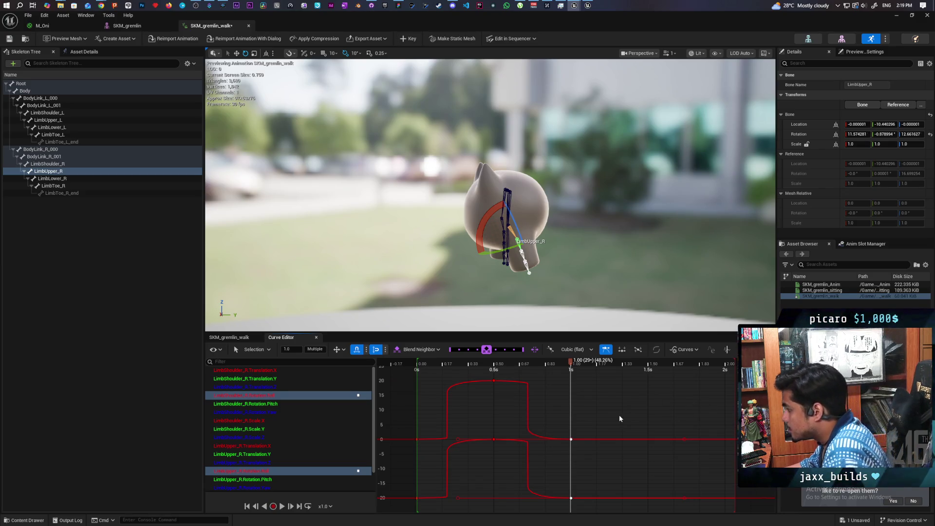
Dismiss the key options menu and return to the SKM_gremlin_walk tab listing both limb tracks.
{"action": "right_click", "coordinate": [572, 426]}
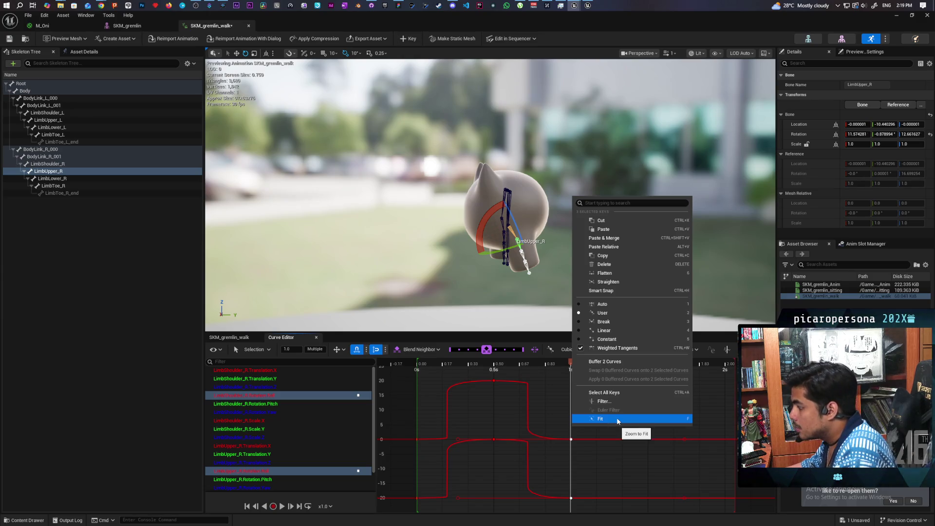
{"action": "left_click", "coordinate": [735, 362]}
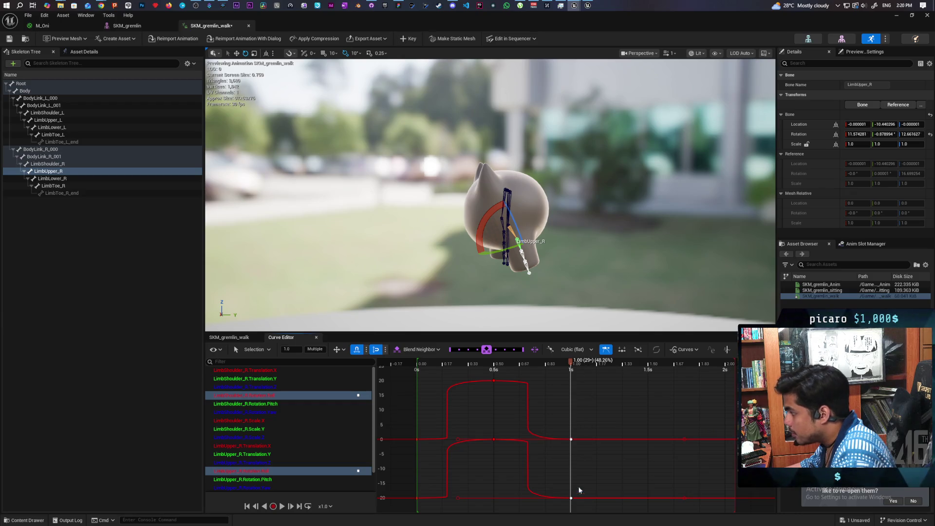
{"action": "left_click", "coordinate": [229, 337]}
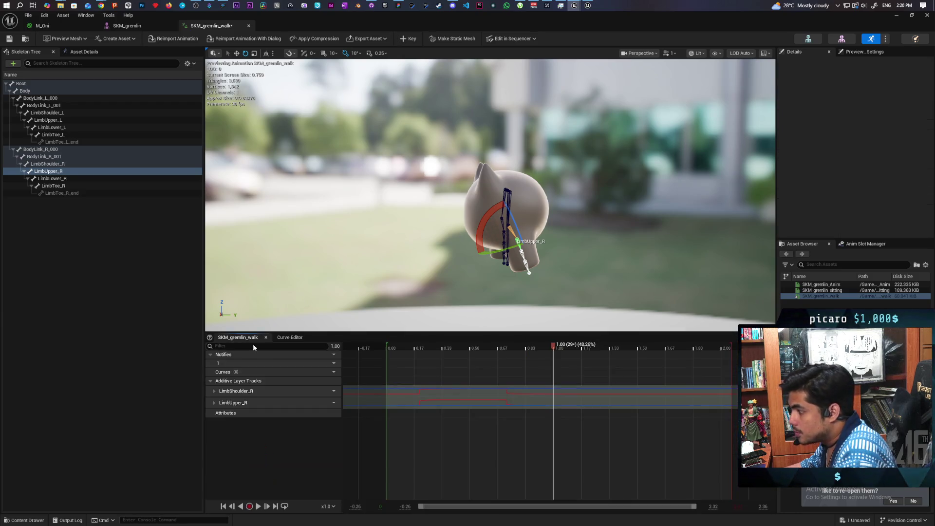
{"action": "right_click", "coordinate": [556, 393]}
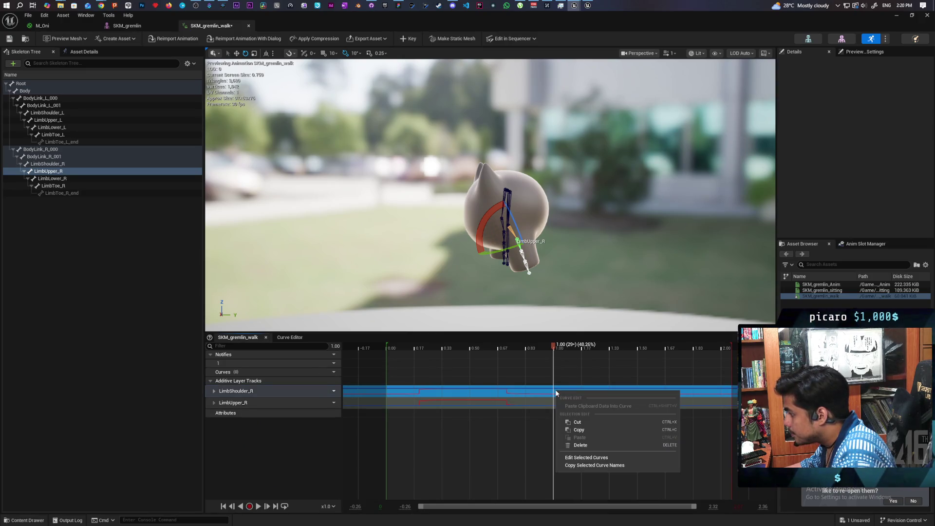
{"action": "left_click", "coordinate": [556, 375]}
{"action": "right_click", "coordinate": [555, 375]}
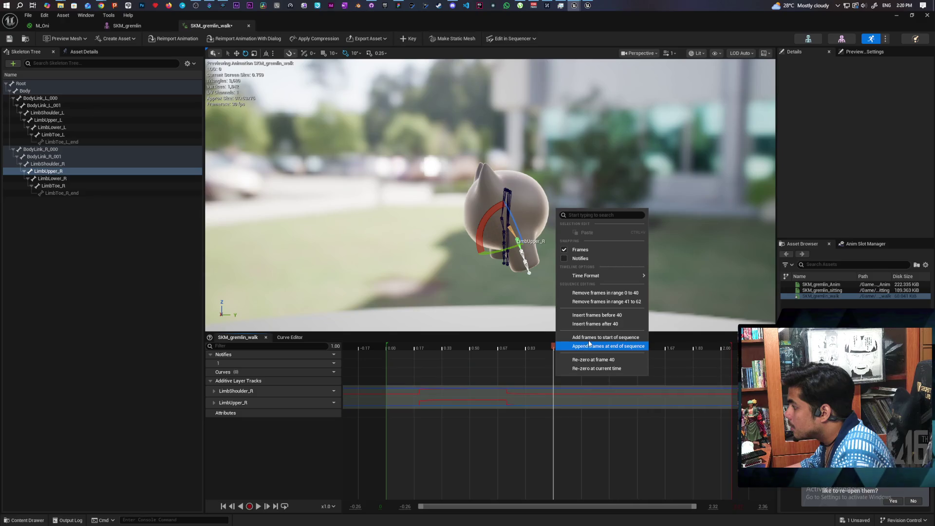
{"action": "left_click", "coordinate": [616, 301]}
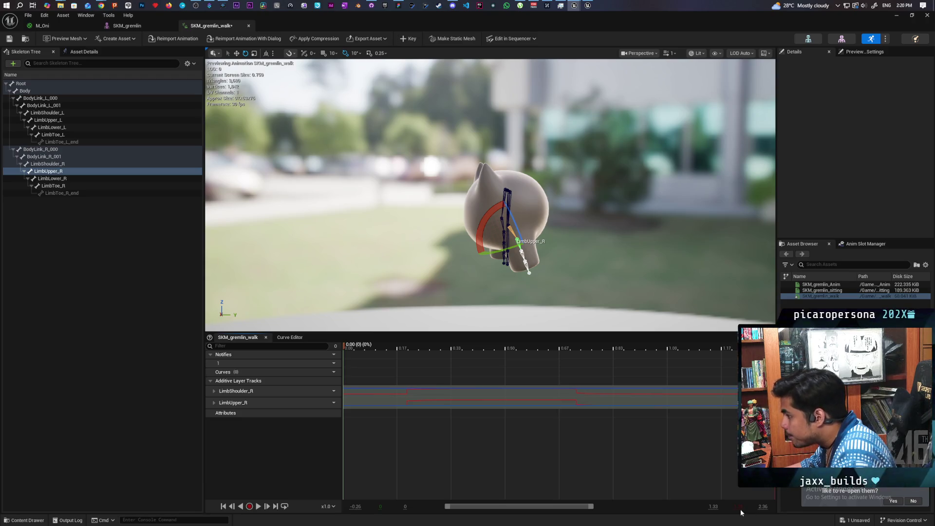
{"action": "key", "text": "ctrl+z"}
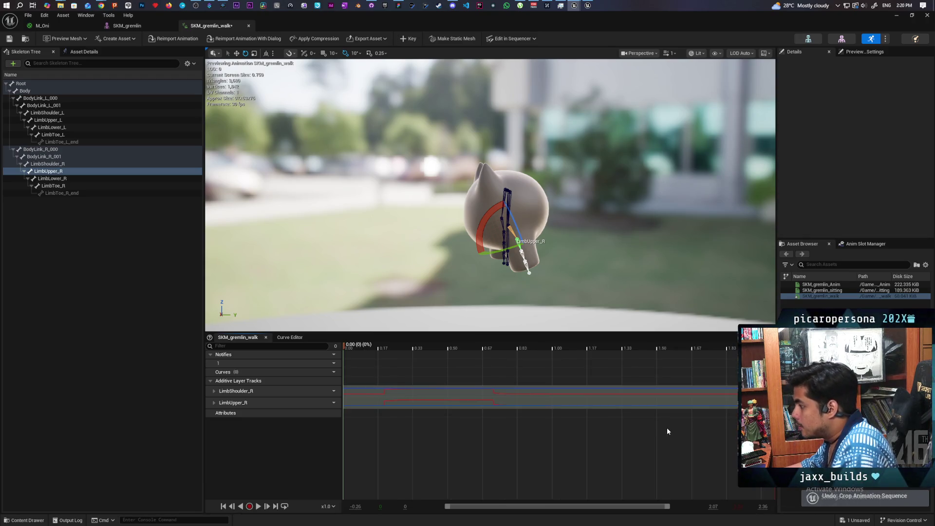
{"action": "mouse_move", "coordinate": [345, 347]}
{"action": "left_mouse_down"}
{"action": "mouse_move", "coordinate": [446, 350]}
{"action": "mouse_move", "coordinate": [553, 378]}
{"action": "left_mouse_up"}
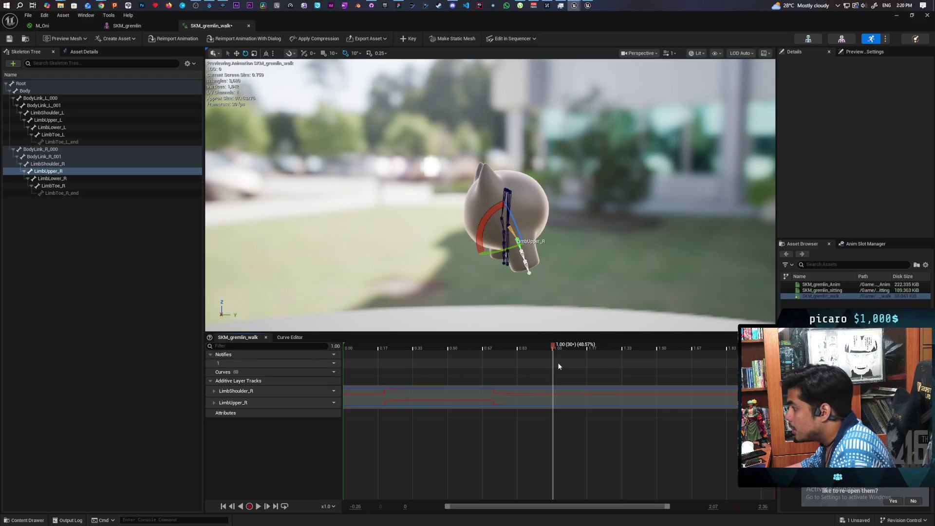
Remove frames 31 to 62 using the timeline's context menu at frame 30.
{"action": "right_click", "coordinate": [558, 364]}
{"action": "right_click", "coordinate": [565, 358]}
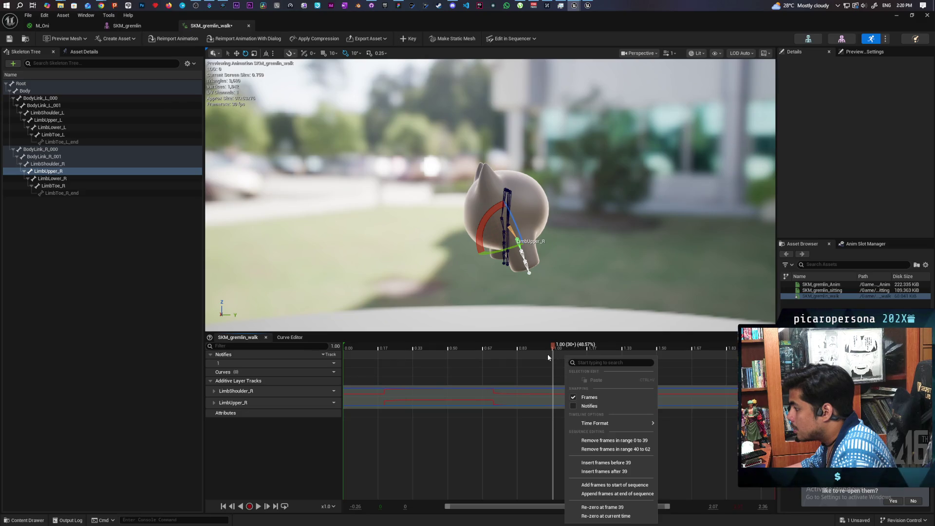
{"action": "right_click", "coordinate": [547, 354]}
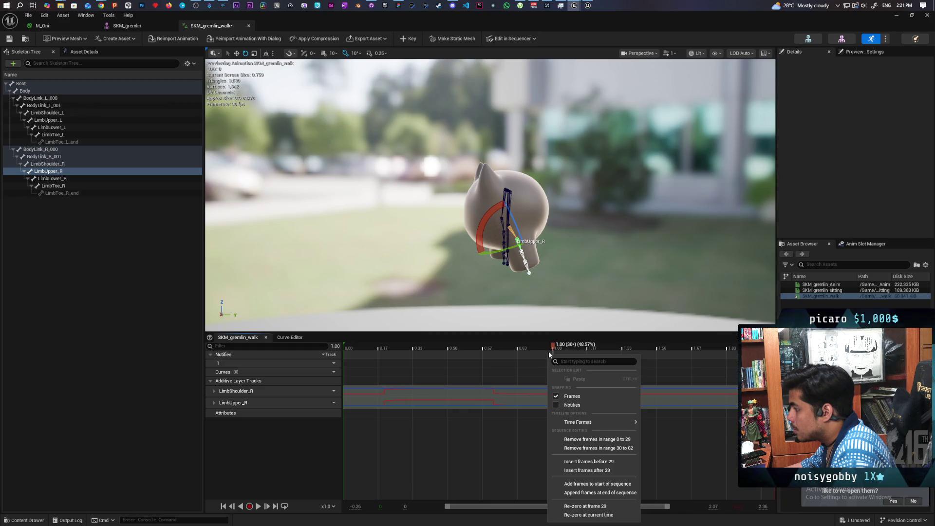
{"action": "right_click", "coordinate": [549, 351]}
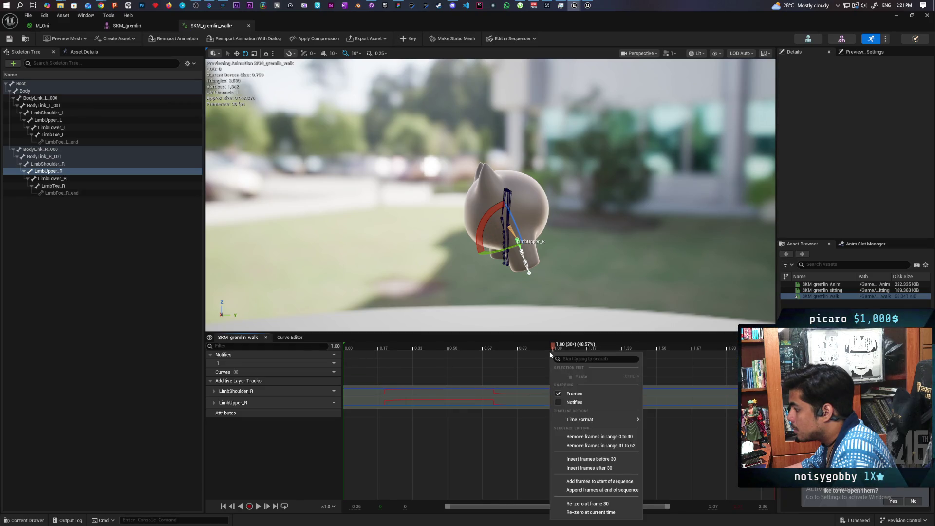
{"action": "left_click", "coordinate": [613, 445]}
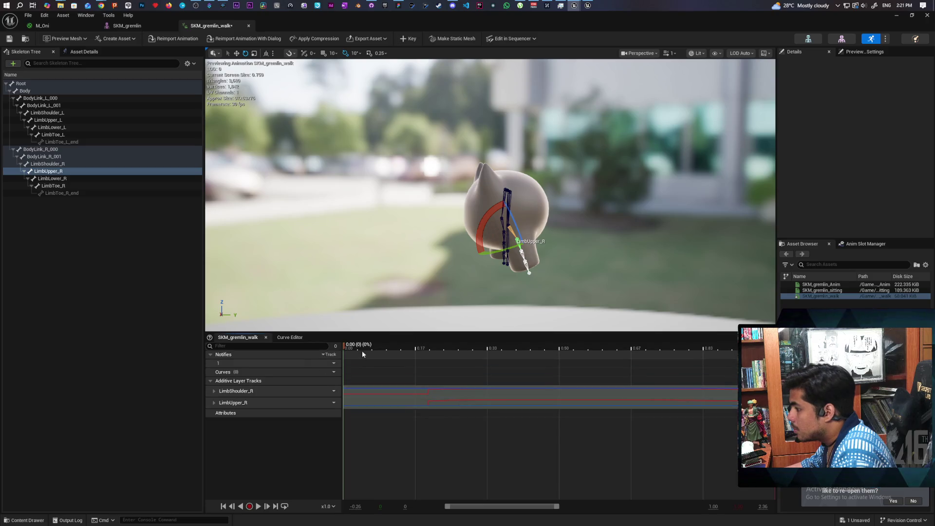
Play the trimmed walk animation, then switch back to the Curve Editor.
{"action": "key", "text": "space"}
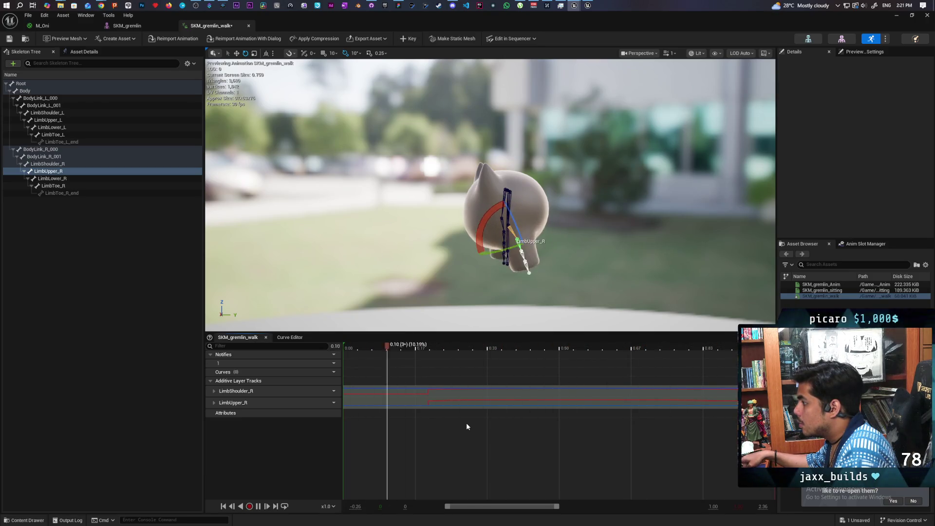
{"action": "key", "text": "space"}
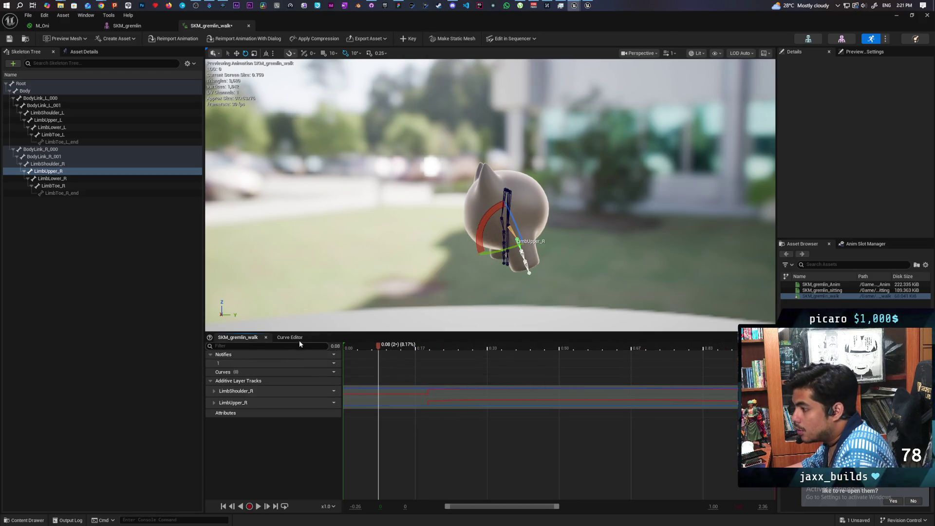
{"action": "left_click", "coordinate": [291, 337]}
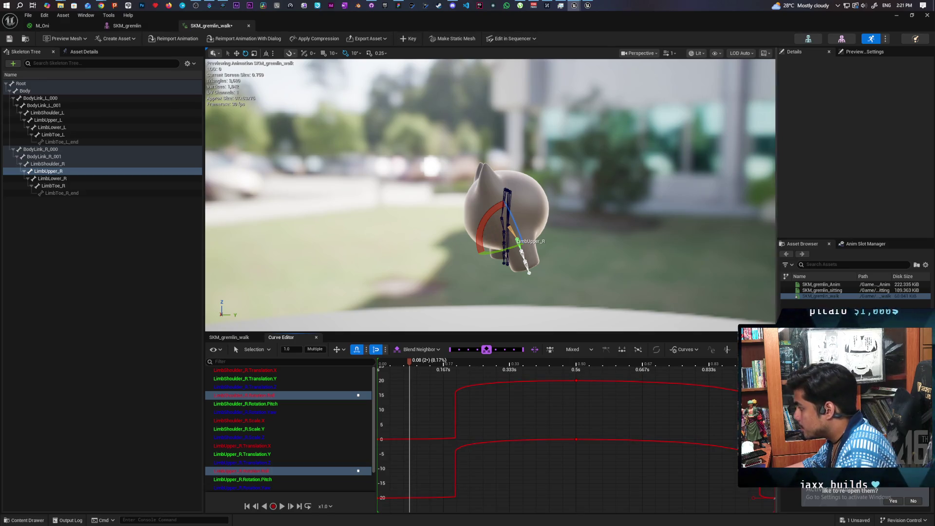
Drag the Details splitter right to widen the curve area, select keys, and undo a stray tangent change.
{"action": "left_click_drag", "start_coordinate": [776, 195], "coordinate": [835, 195]}
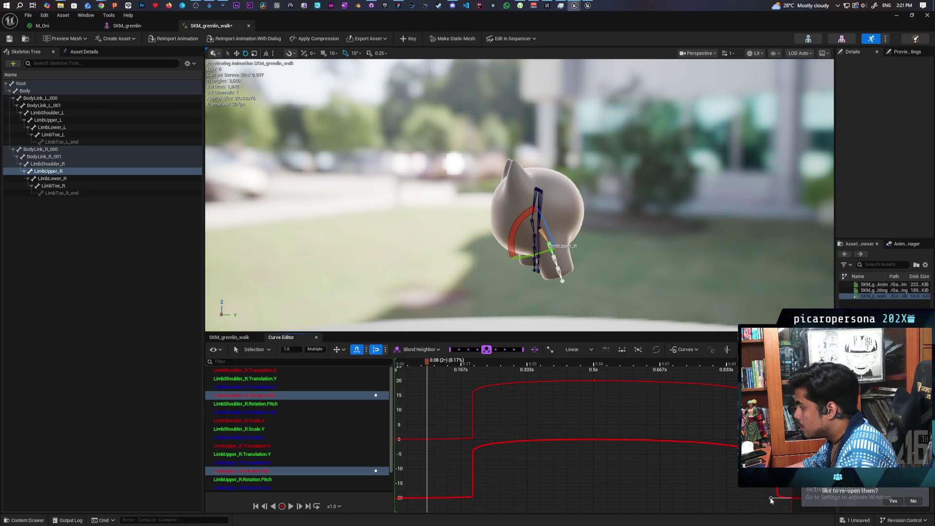
{"action": "left_click", "coordinate": [770, 498]}
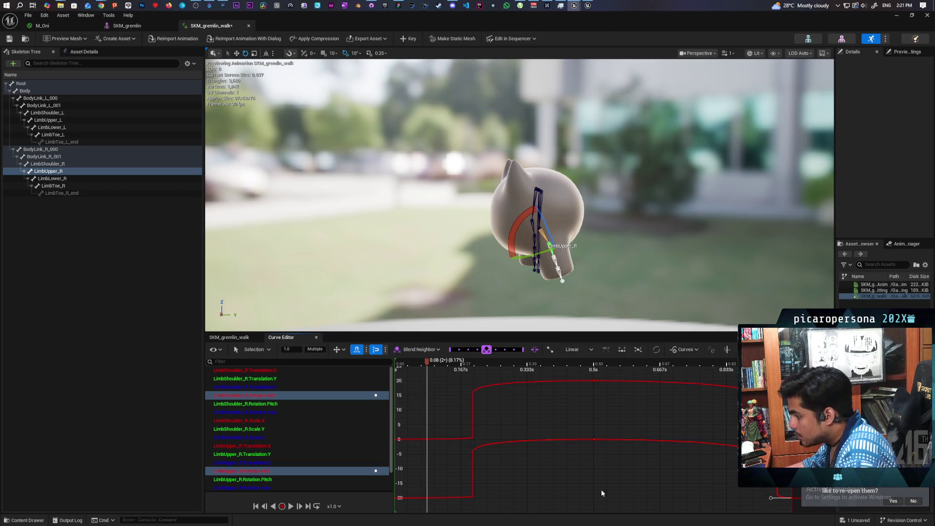
{"action": "key", "text": "ctrl+a"}
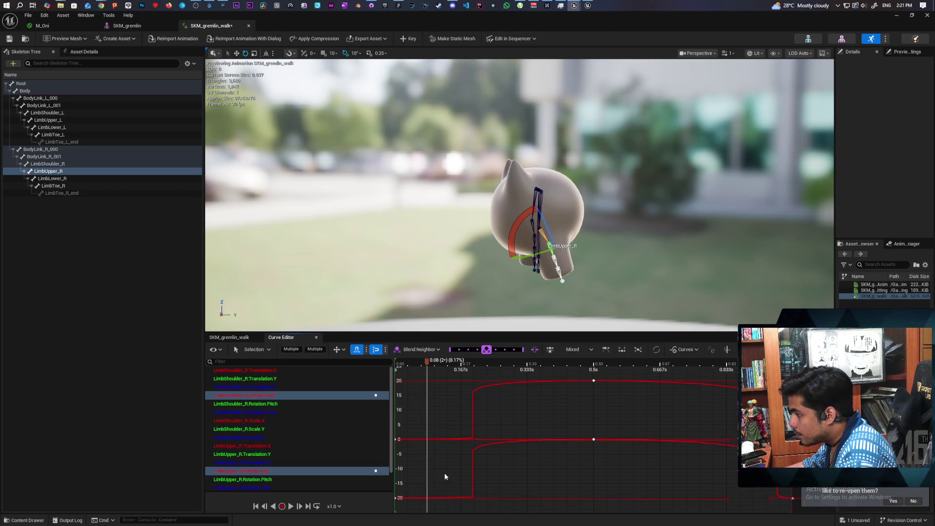
{"action": "left_click_drag", "start_coordinate": [388, 509], "coordinate": [390, 512]}
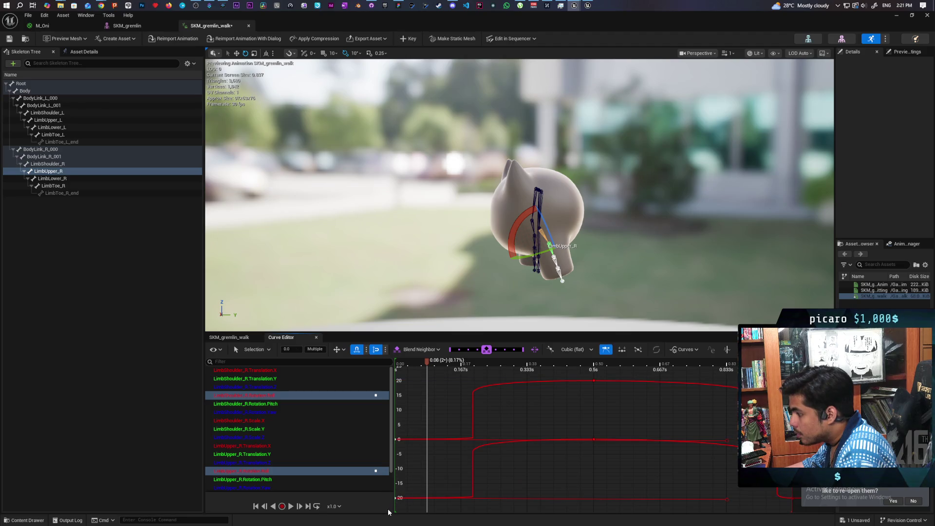
{"action": "left_click_drag", "start_coordinate": [389, 466], "coordinate": [403, 442]}
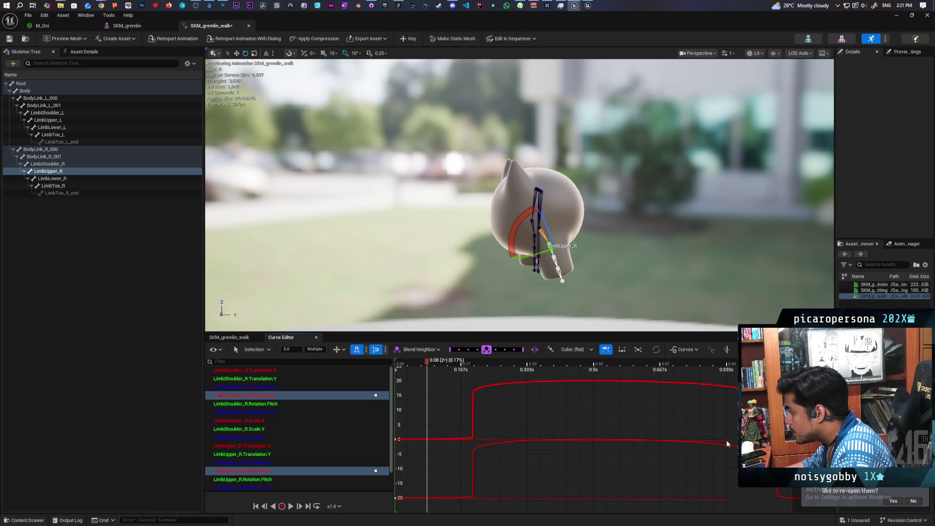
{"action": "left_click", "coordinate": [792, 498]}
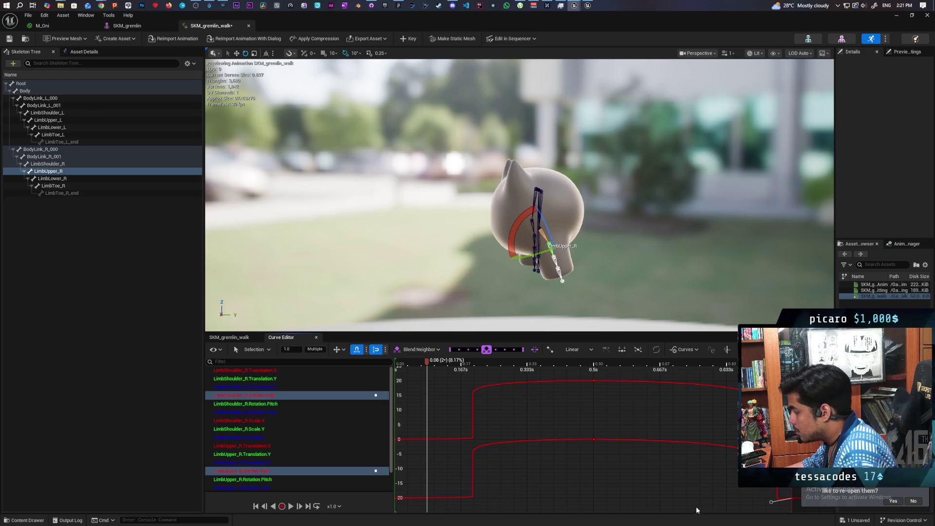
{"action": "key", "text": "ctrl+z"}
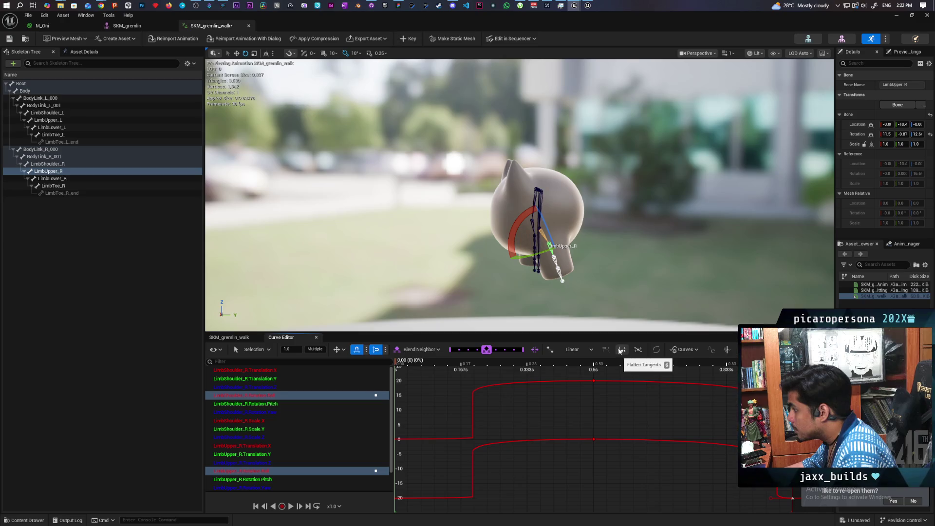
Set the selected keys to Cubic (auto) with weighted tangents, stretch a tangent, and preview the arc.
{"action": "left_click", "coordinate": [577, 349]}
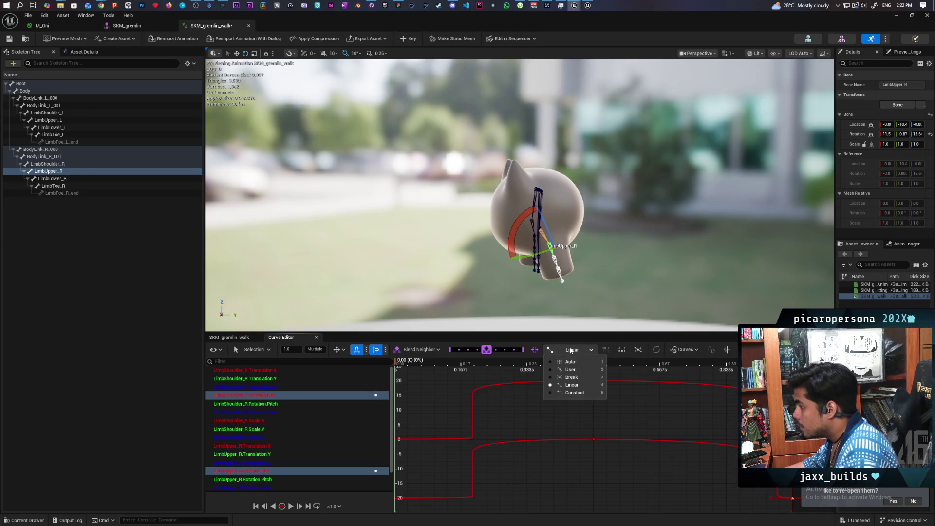
{"action": "left_click", "coordinate": [572, 361]}
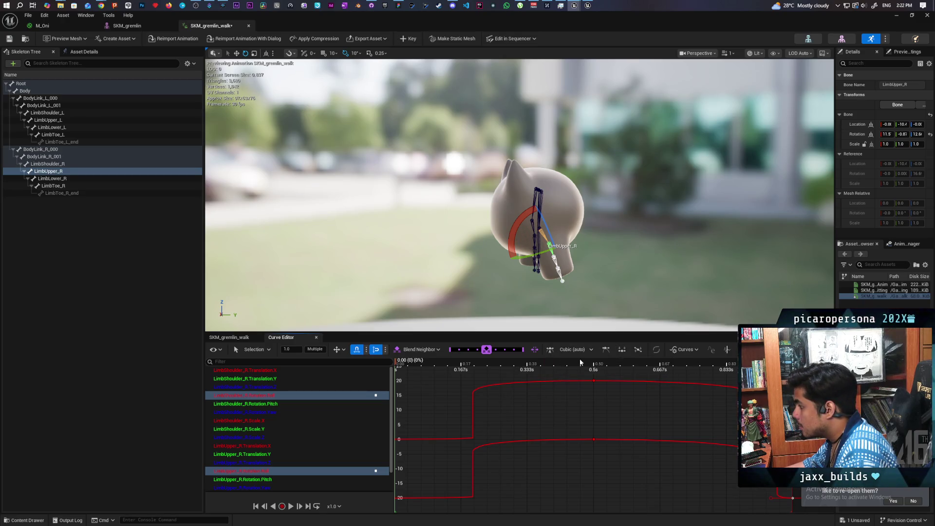
{"action": "left_click", "coordinate": [607, 349]}
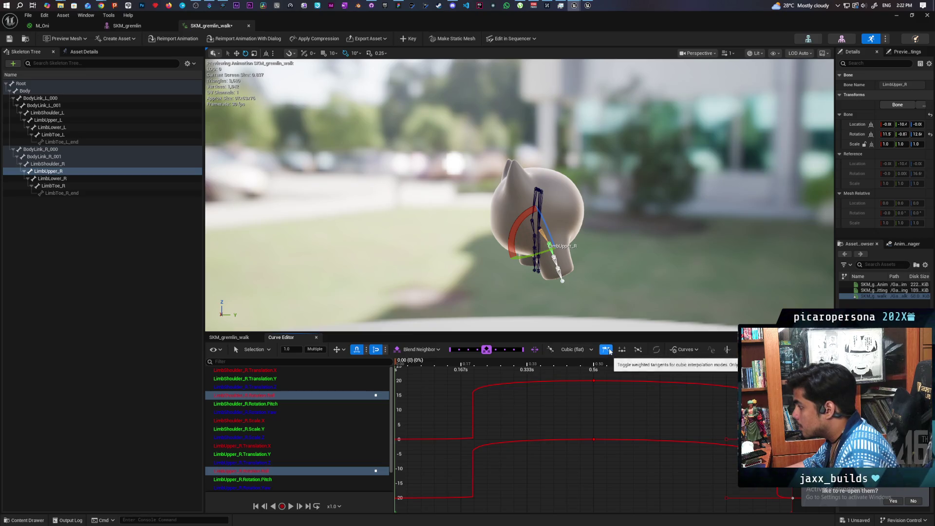
{"action": "mouse_move", "coordinate": [726, 499]}
{"action": "left_mouse_down"}
{"action": "mouse_move", "coordinate": [531, 491]}
{"action": "mouse_move", "coordinate": [544, 492]}
{"action": "left_mouse_up"}
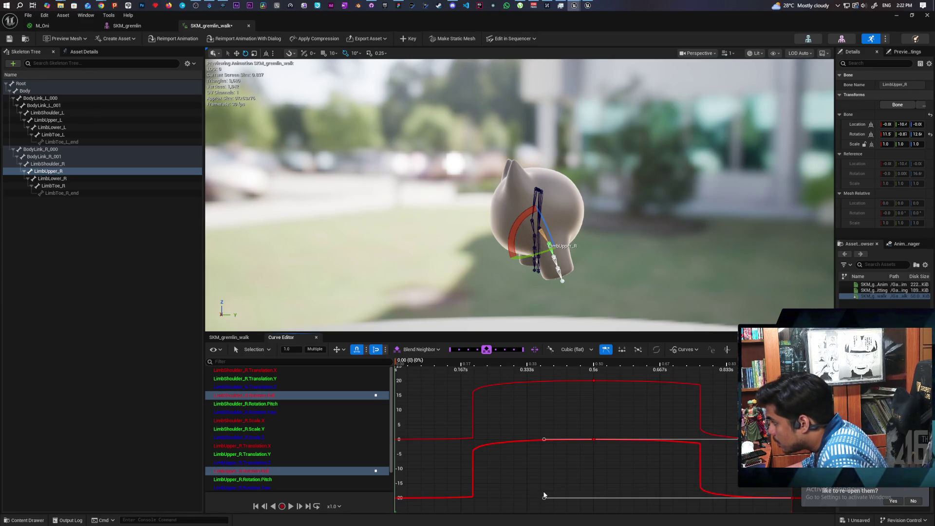
{"action": "key", "text": "space"}
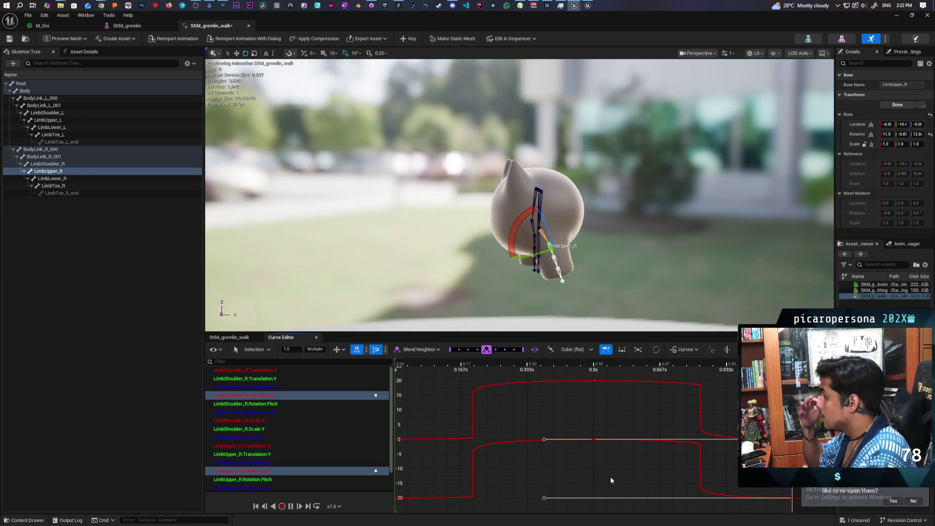
{"action": "key", "text": "space"}
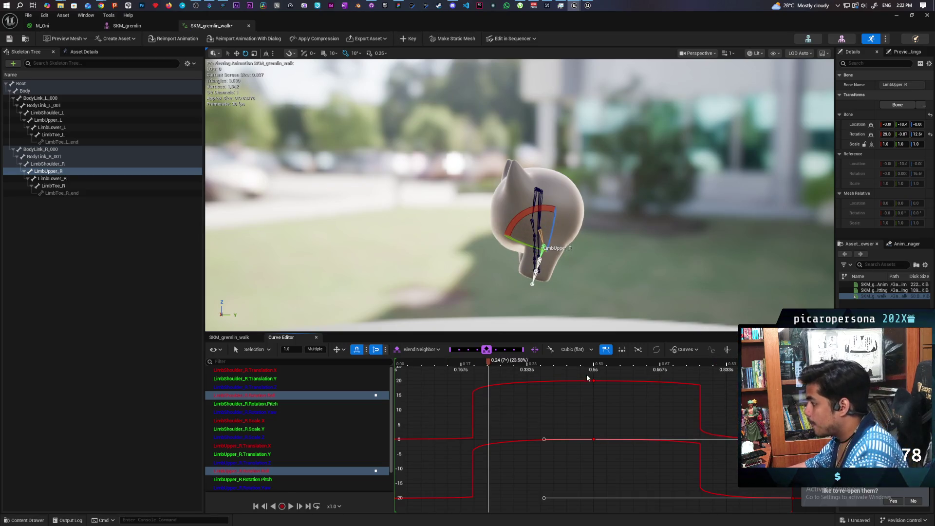
Lengthen the 0.5 s key tangents, then flatten tangents on the 0.5 s and 0 s keys.
{"action": "left_click_drag", "start_coordinate": [614, 455], "coordinate": [616, 455]}
{"action": "scroll", "coordinate": [734, 416], "scroll_direction": "down", "scroll_amount": 2}
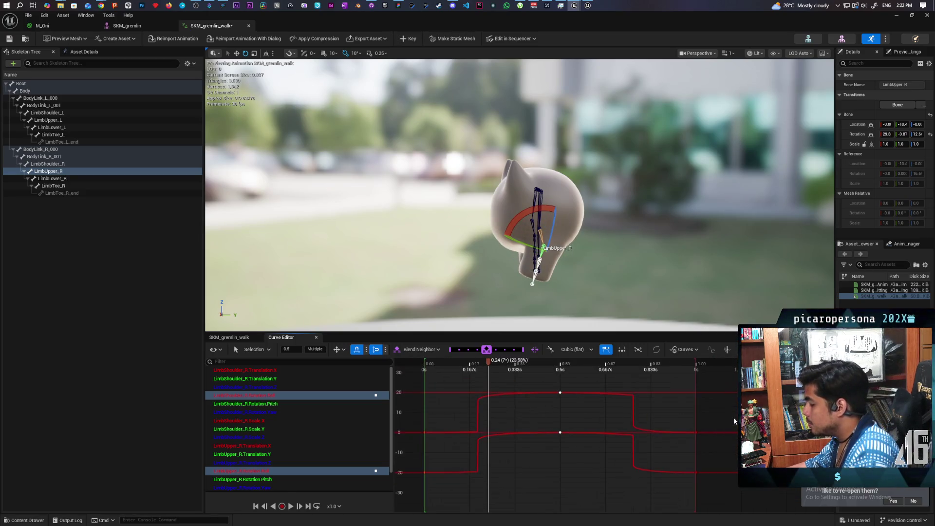
{"action": "scroll", "coordinate": [734, 417], "scroll_direction": "down", "scroll_amount": 1}
{"action": "mouse_move", "coordinate": [745, 395]}
{"action": "left_mouse_down"}
{"action": "mouse_move", "coordinate": [630, 404]}
{"action": "mouse_move", "coordinate": [667, 410]}
{"action": "left_mouse_up"}
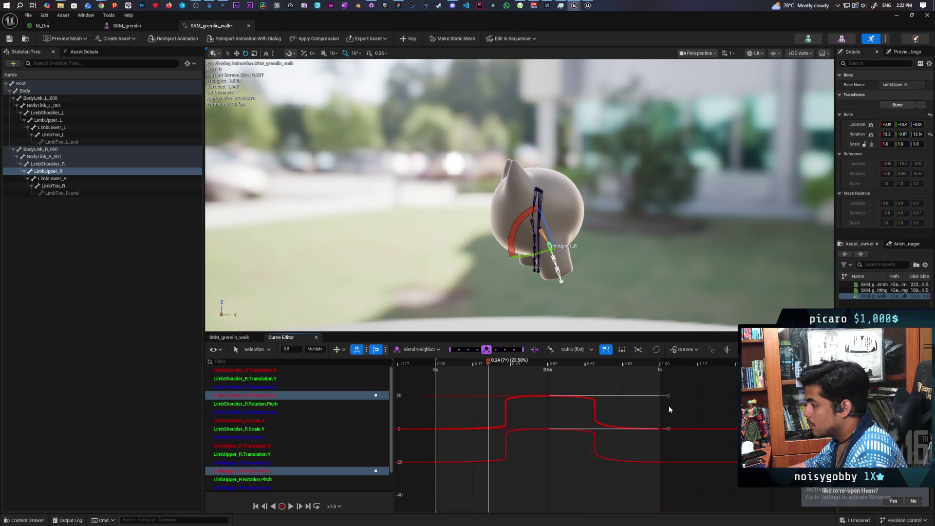
{"action": "left_click", "coordinate": [621, 350]}
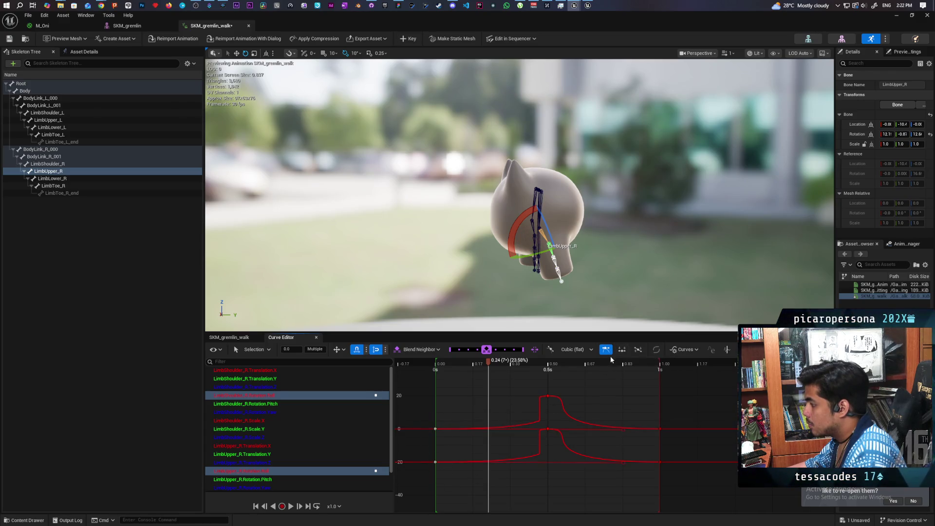
{"action": "left_click", "coordinate": [621, 351]}
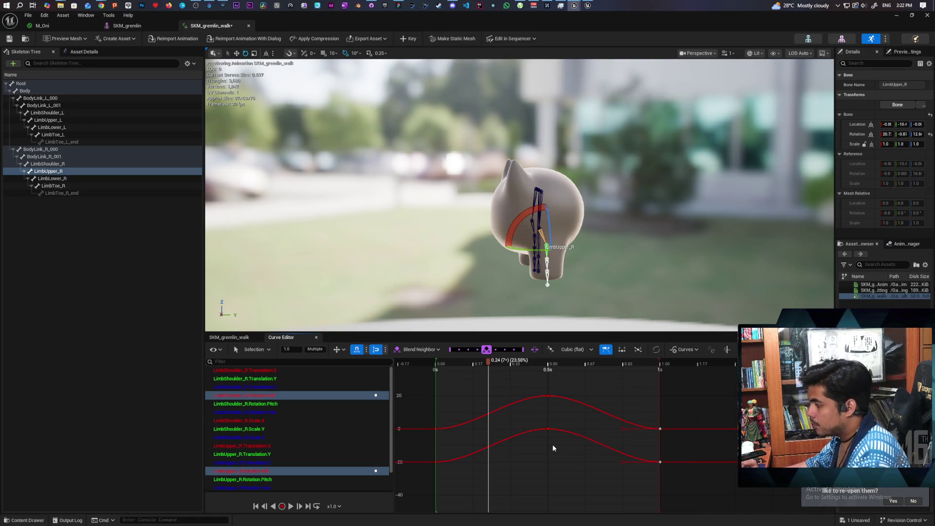
Preview the walk, then drag both 0.5 s keys' tangents outward to hold the peak flatter.
{"action": "key", "text": "space"}
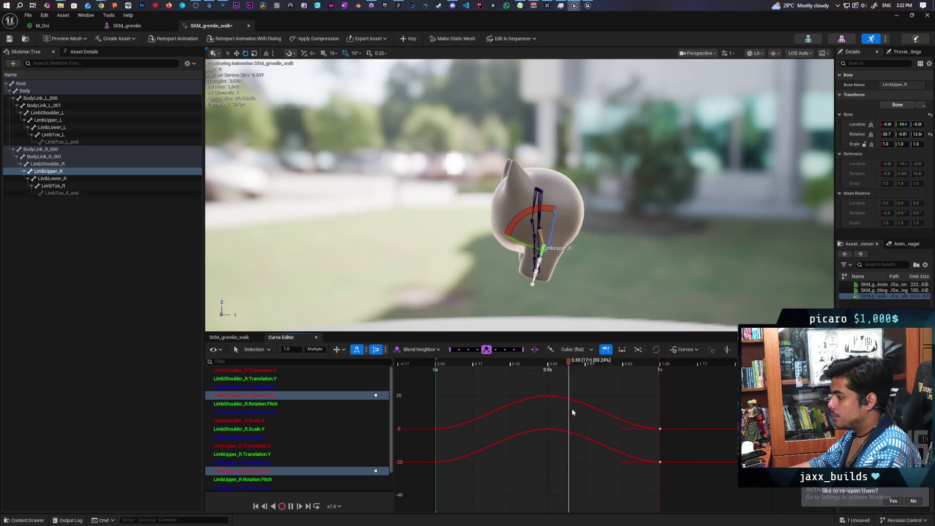
{"action": "key", "text": "space"}
{"action": "scroll", "coordinate": [540, 442], "scroll_direction": "up", "scroll_amount": 2}
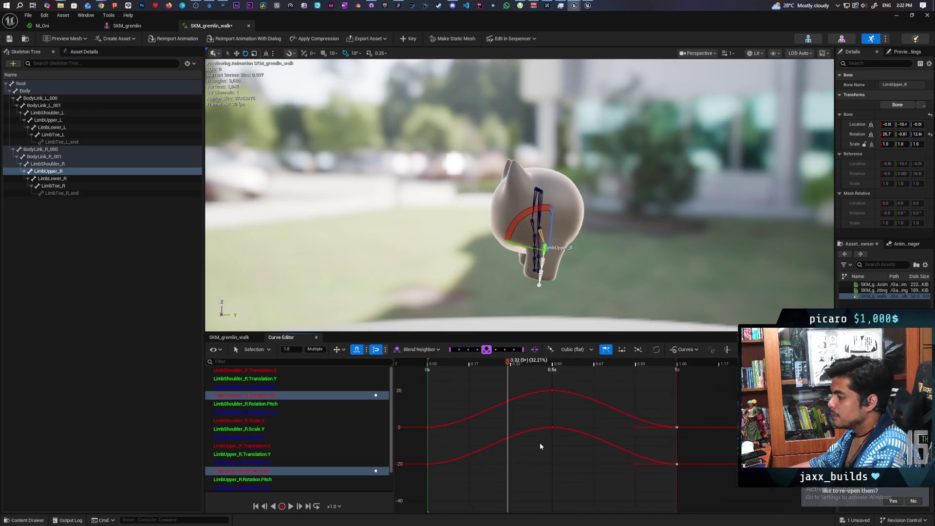
{"action": "scroll", "coordinate": [539, 442], "scroll_direction": "down", "scroll_amount": 1}
{"action": "left_click_drag", "start_coordinate": [538, 371], "coordinate": [572, 450]}
{"action": "left_click_drag", "start_coordinate": [595, 390], "coordinate": [641, 393]}
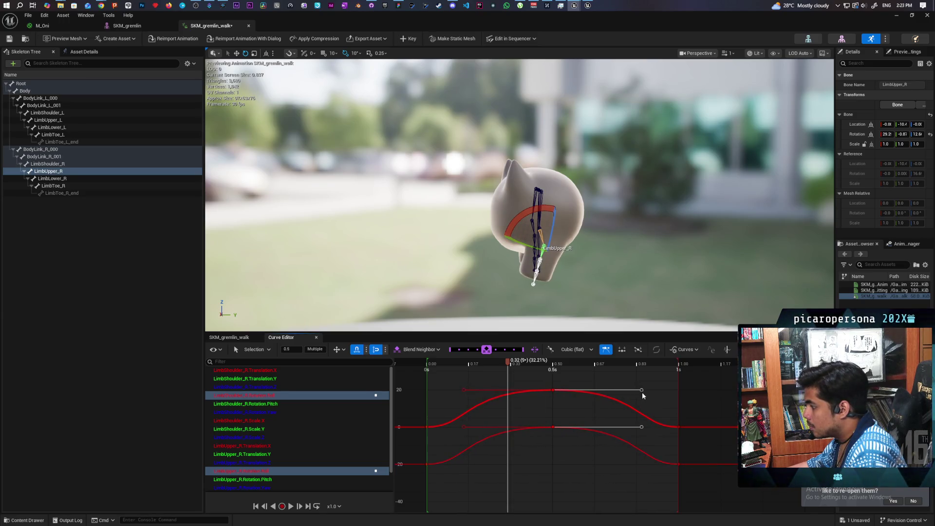
Replay to check the wider arcs, then select the 0 s keys and bring up their options.
{"action": "key", "text": "space"}
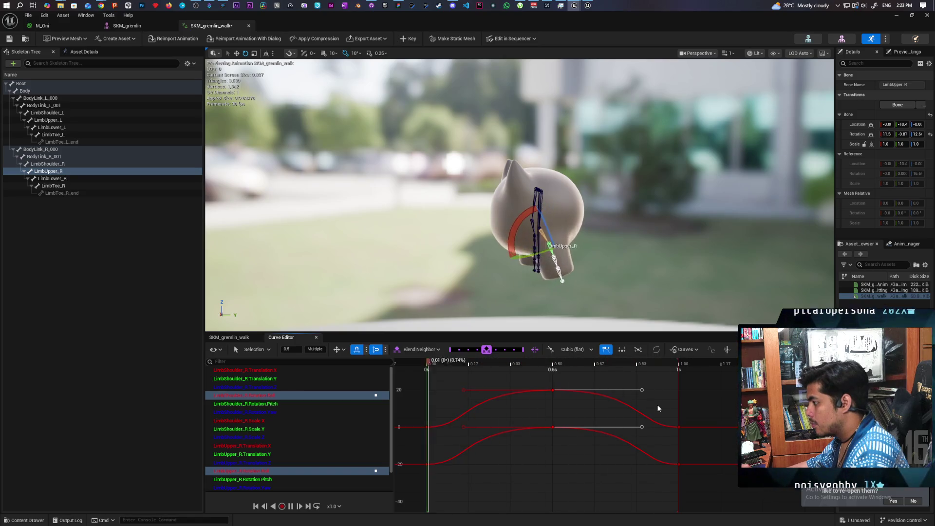
{"action": "key", "text": "space"}
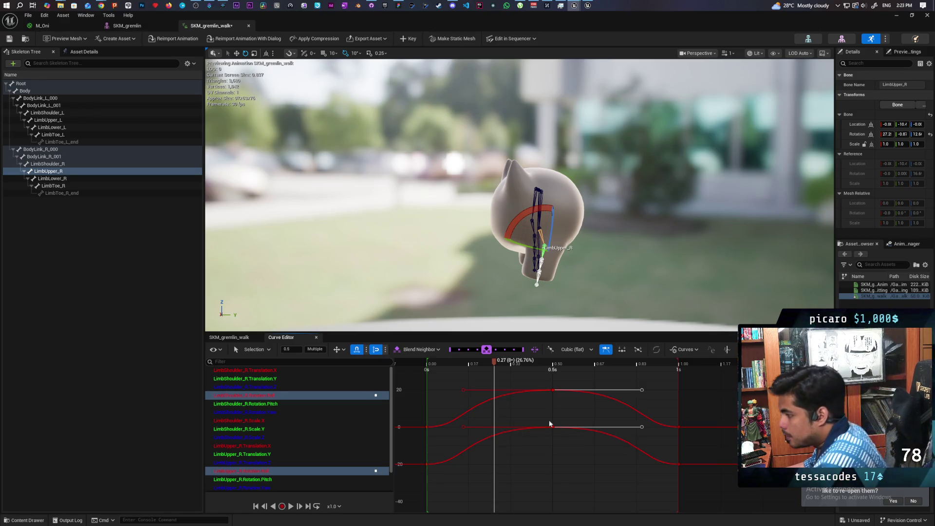
{"action": "mouse_move", "coordinate": [418, 421]}
{"action": "left_mouse_down"}
{"action": "mouse_move", "coordinate": [421, 479]}
{"action": "mouse_move", "coordinate": [439, 483]}
{"action": "left_mouse_up"}
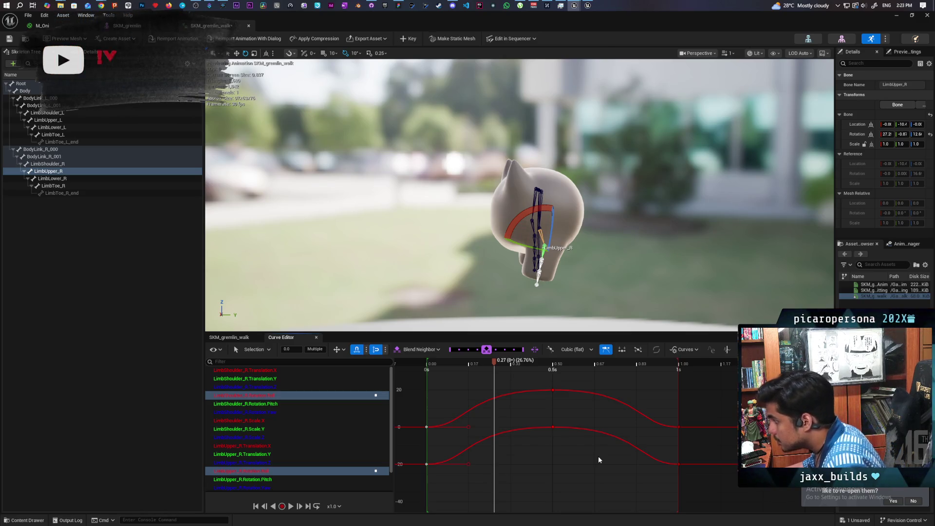
{"action": "right_click", "coordinate": [681, 405]}
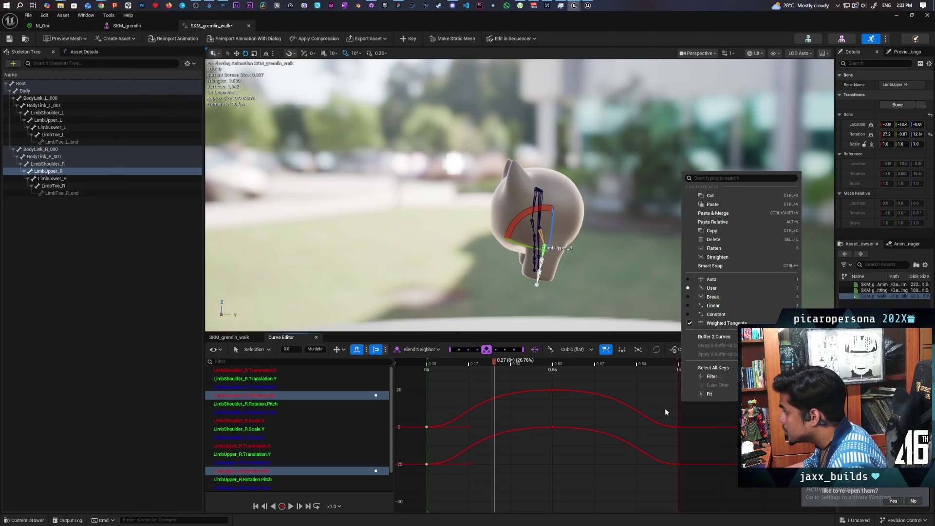
{"action": "left_click", "coordinate": [593, 463]}
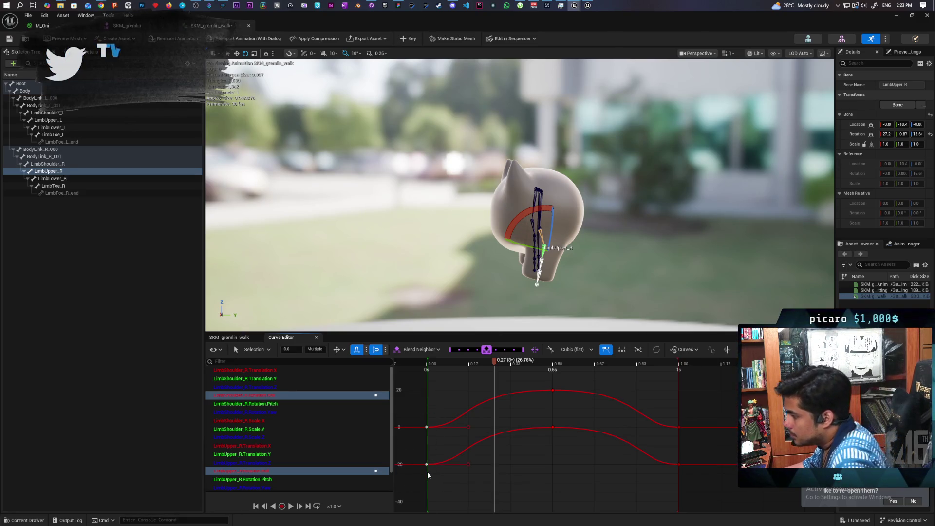
{"action": "left_click_drag", "start_coordinate": [427, 429], "coordinate": [457, 428]}
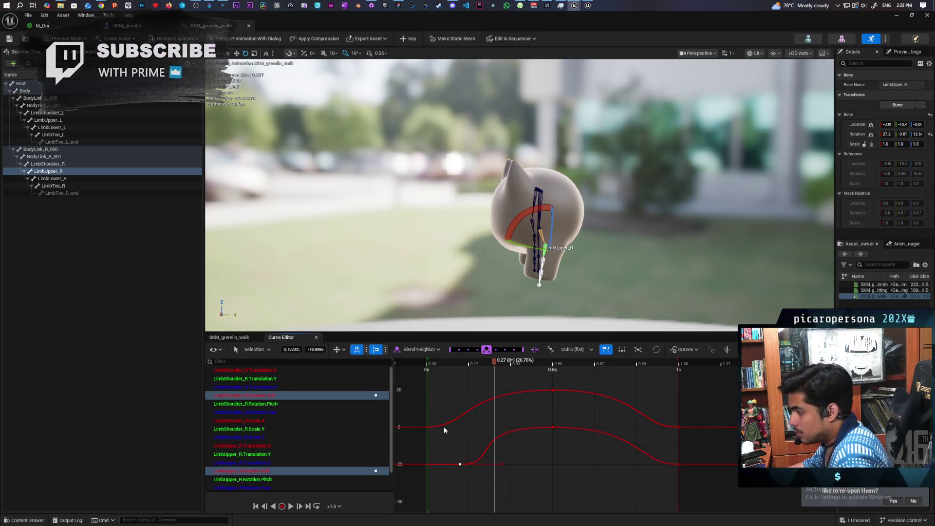
{"action": "key", "text": "ctrl+z"}
{"action": "right_click", "coordinate": [427, 428]}
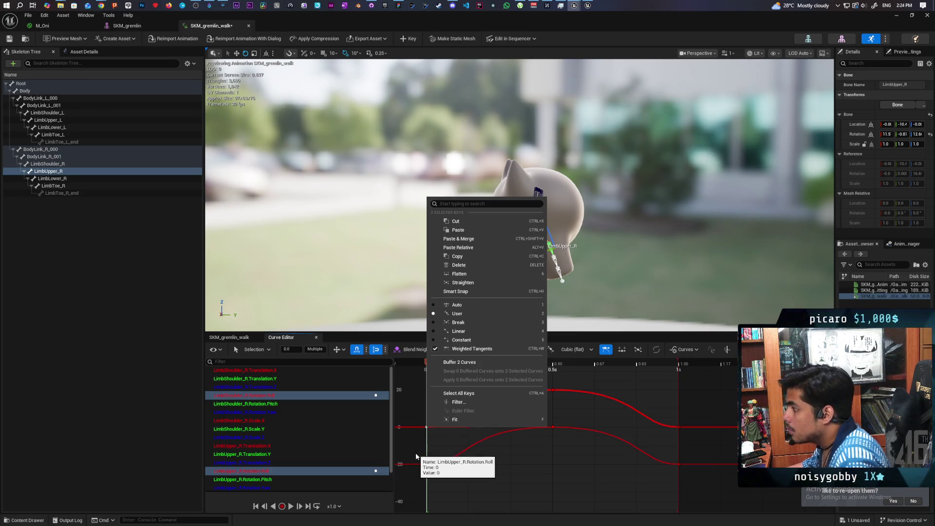
{"action": "left_click", "coordinate": [414, 452]}
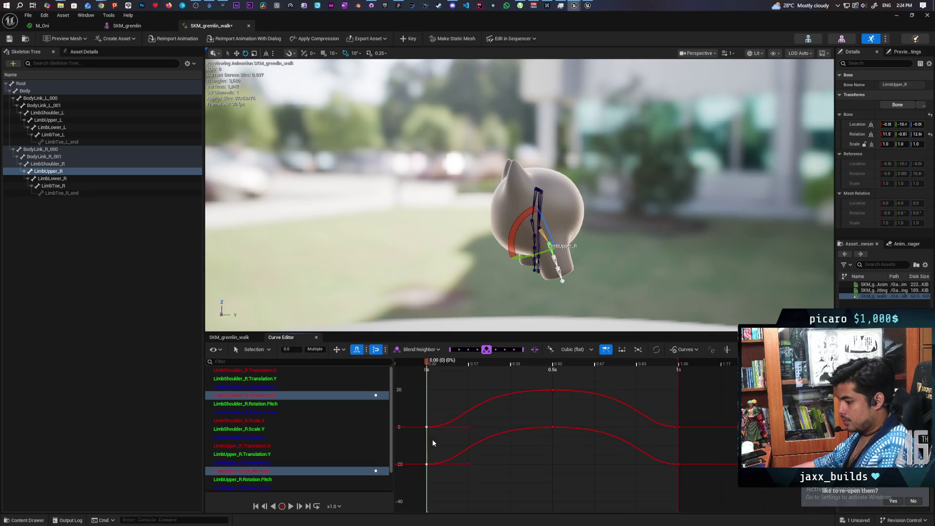
{"action": "key", "text": "f"}
{"action": "scroll", "coordinate": [524, 437], "scroll_direction": "down", "scroll_amount": 5}
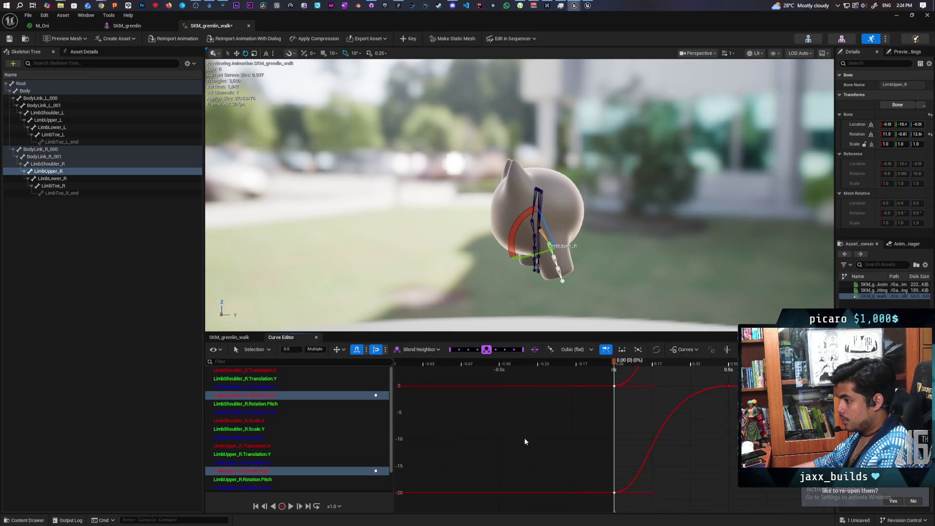
{"action": "scroll", "coordinate": [524, 437], "scroll_direction": "up", "scroll_amount": 4}
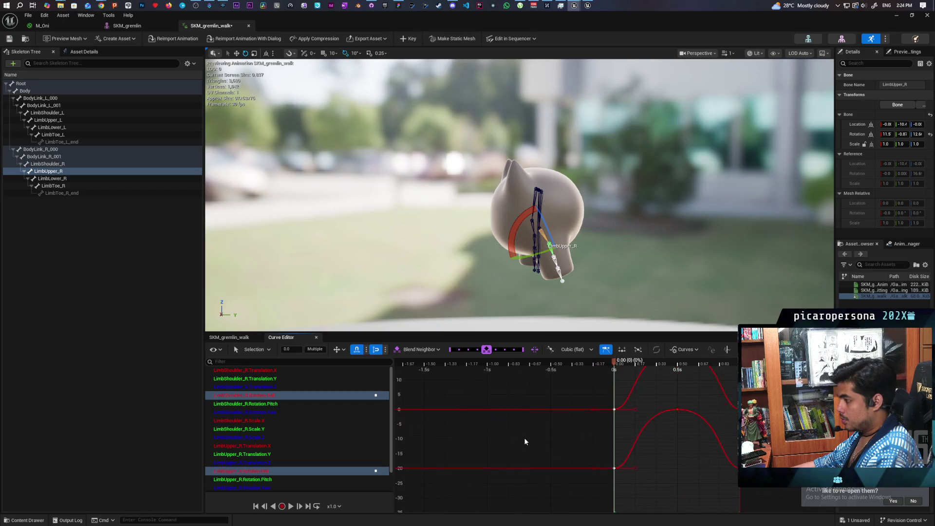
{"action": "left_click_drag", "start_coordinate": [614, 401], "coordinate": [645, 396]}
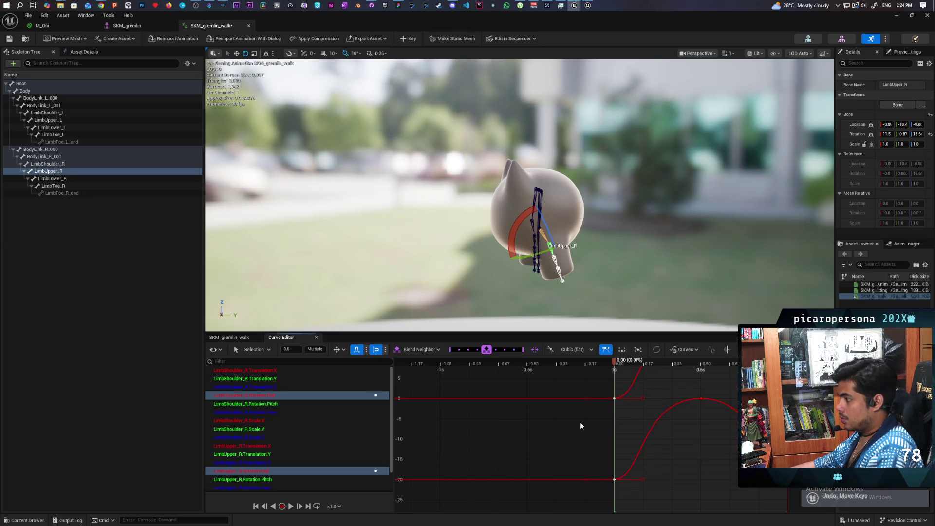
{"action": "key", "text": "ctrl+z"}
{"action": "scroll", "coordinate": [579, 422], "scroll_direction": "down", "scroll_amount": 6}
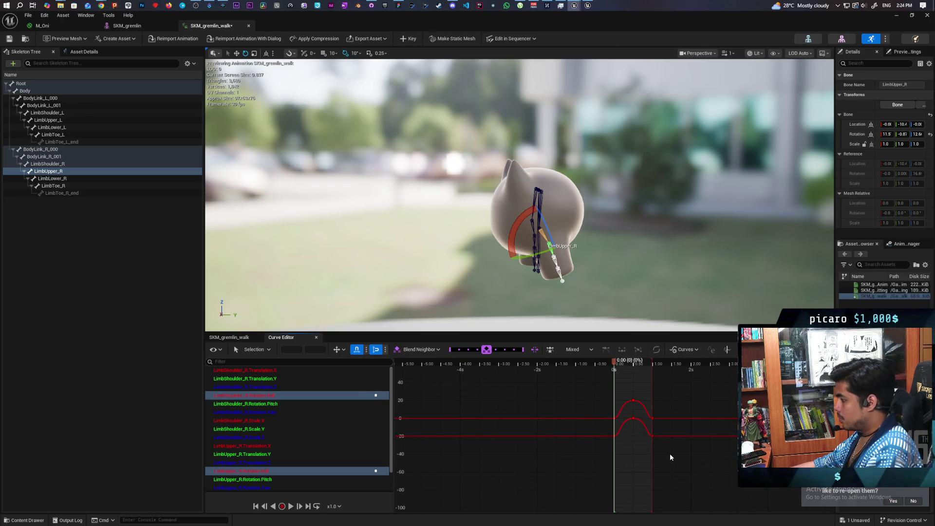
{"action": "right_click", "coordinate": [689, 410]}
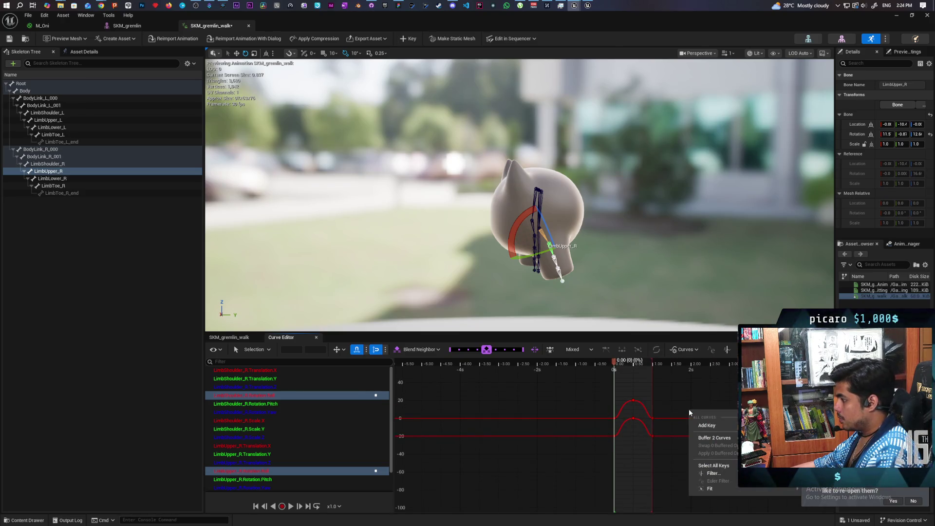
{"action": "left_click", "coordinate": [711, 483]}
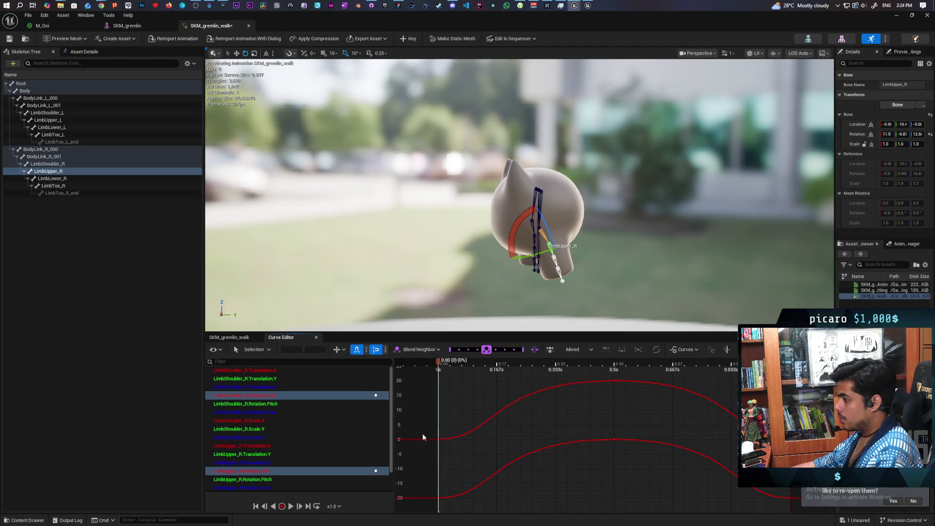
{"action": "left_click_drag", "start_coordinate": [421, 430], "coordinate": [455, 508]}
{"action": "scroll", "coordinate": [332, 430], "scroll_direction": "down", "scroll_amount": 1}
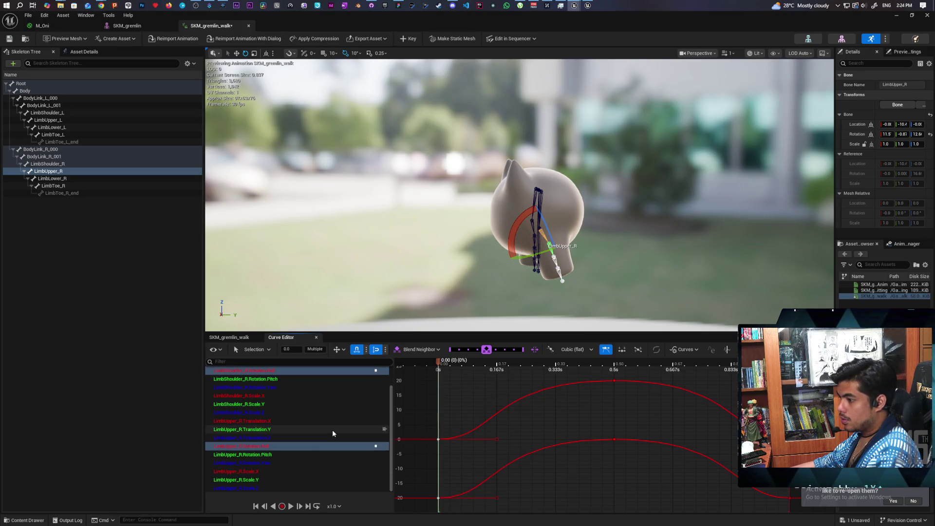
{"action": "scroll", "coordinate": [350, 396], "scroll_direction": "up", "scroll_amount": 1}
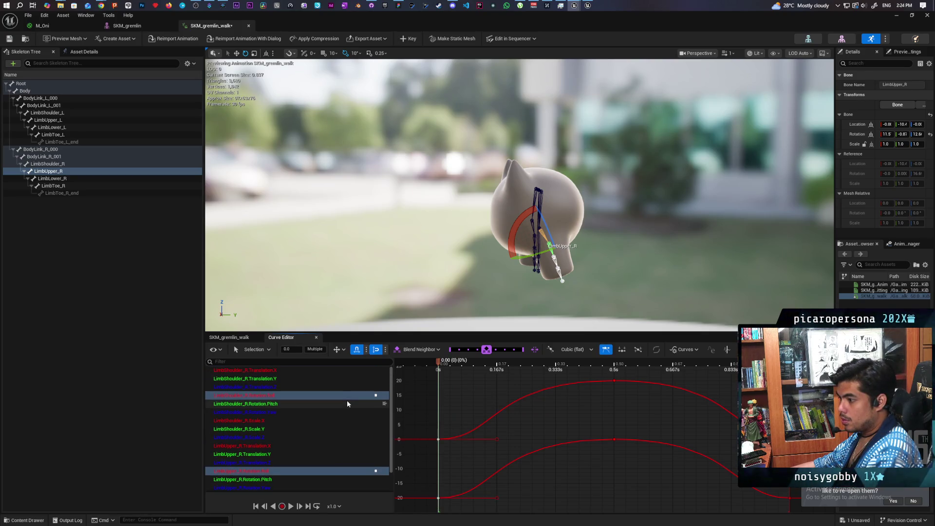
{"action": "mouse_move", "coordinate": [385, 396]}
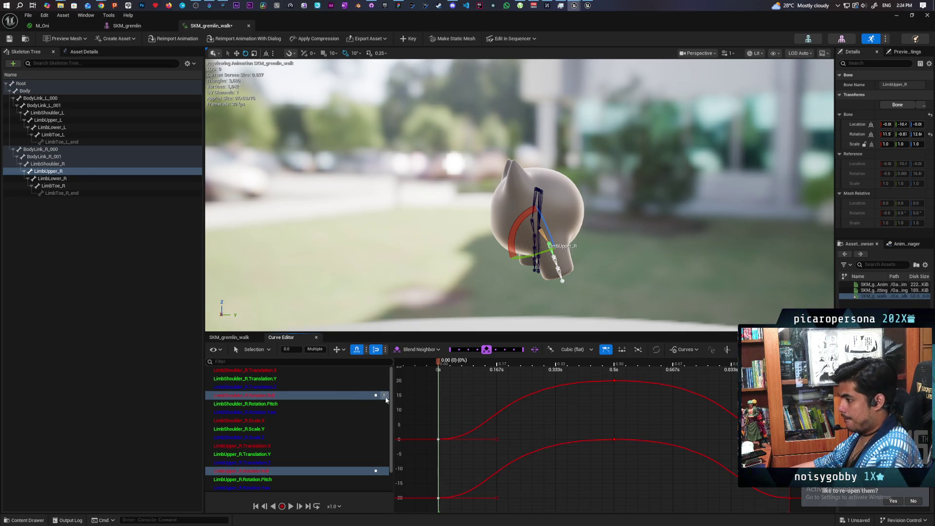